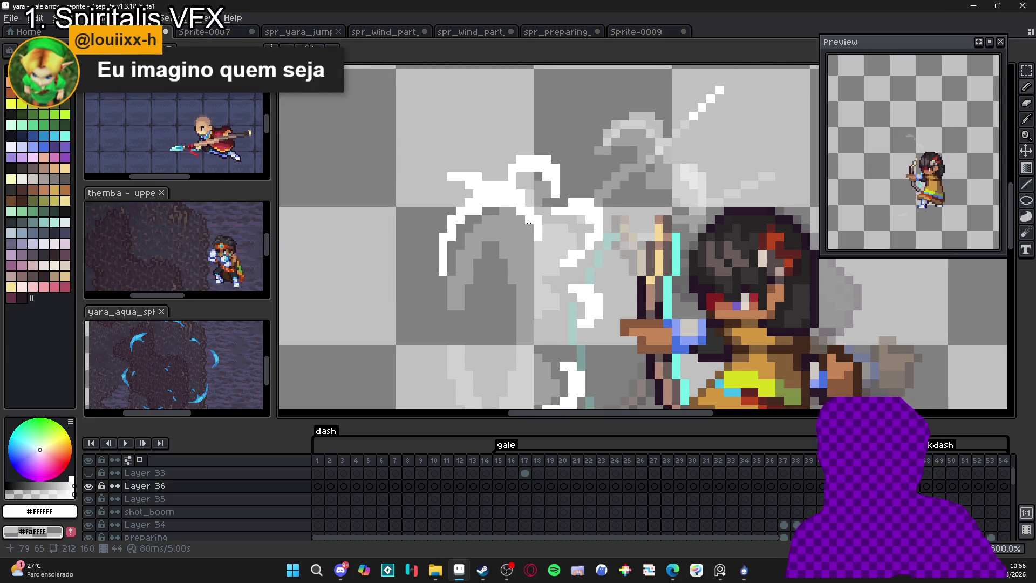
# - Zoom out and back in on the gale sprite, then advance to frame 45
pyautogui.scroll(-2, 536, 187)
pyautogui.scroll(-2, 536, 187)
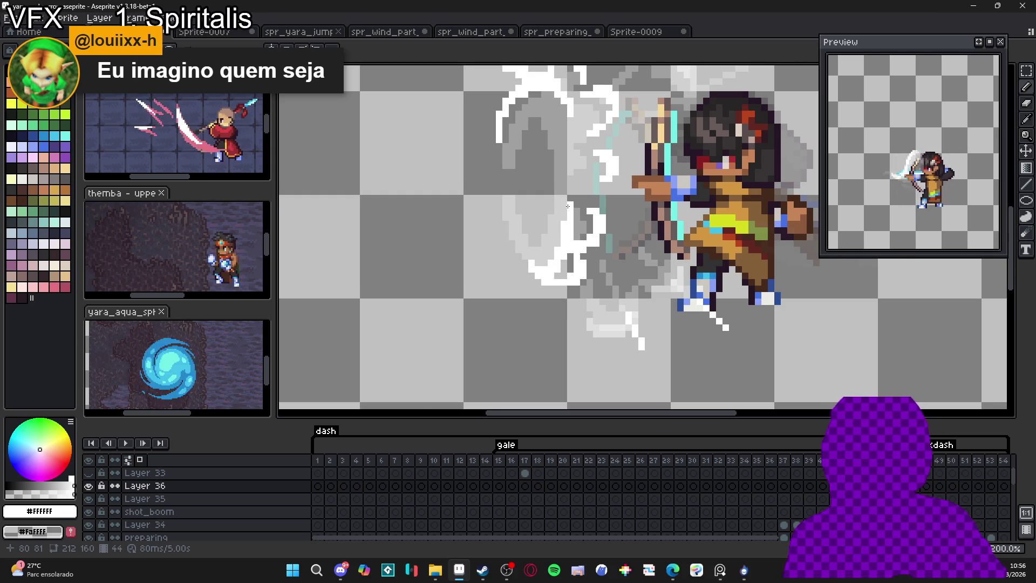
pyautogui.scroll(-2, 548, 231)
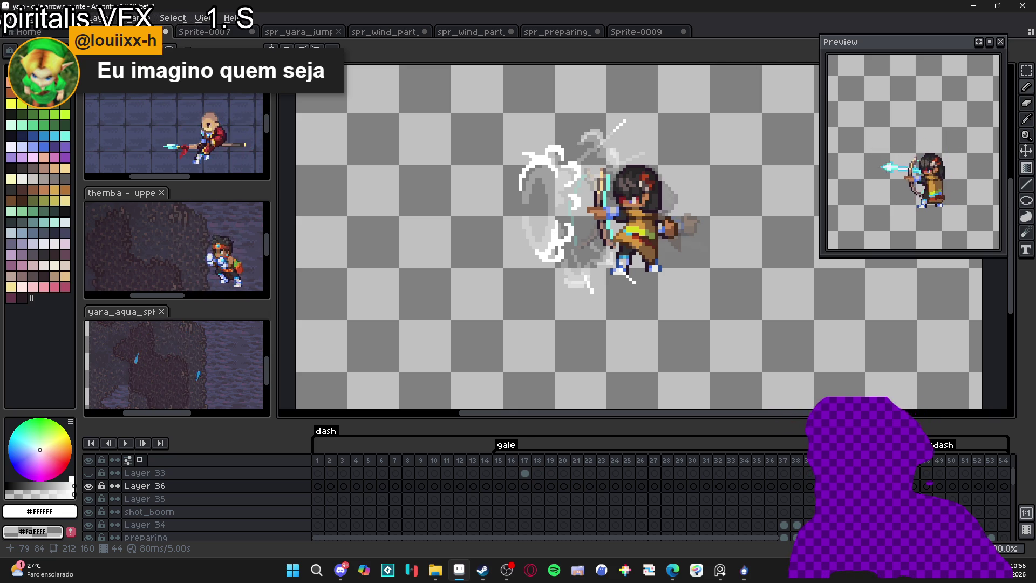
pyautogui.scroll(2, 533, 165)
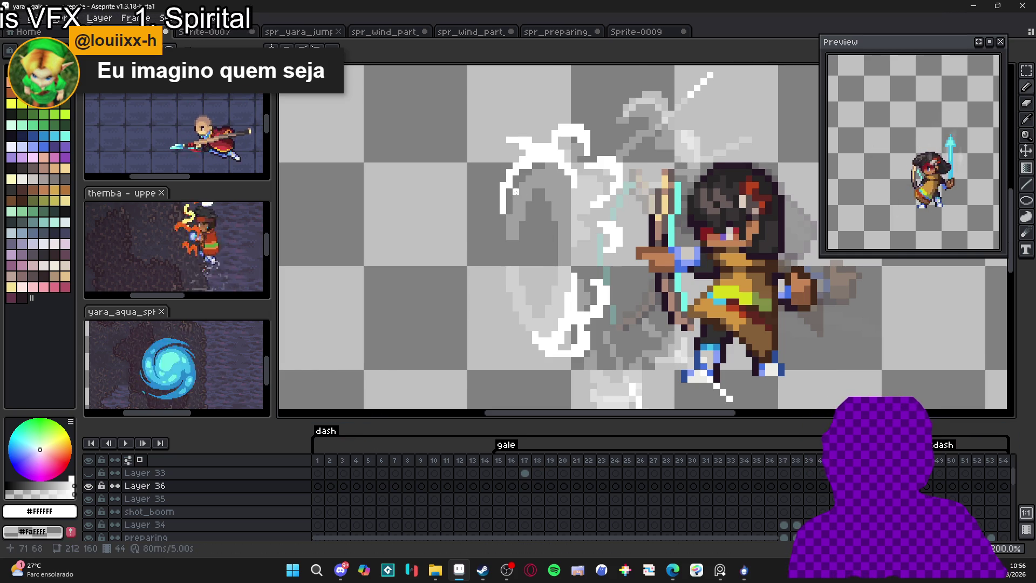
pyautogui.scroll(-2, 517, 198)
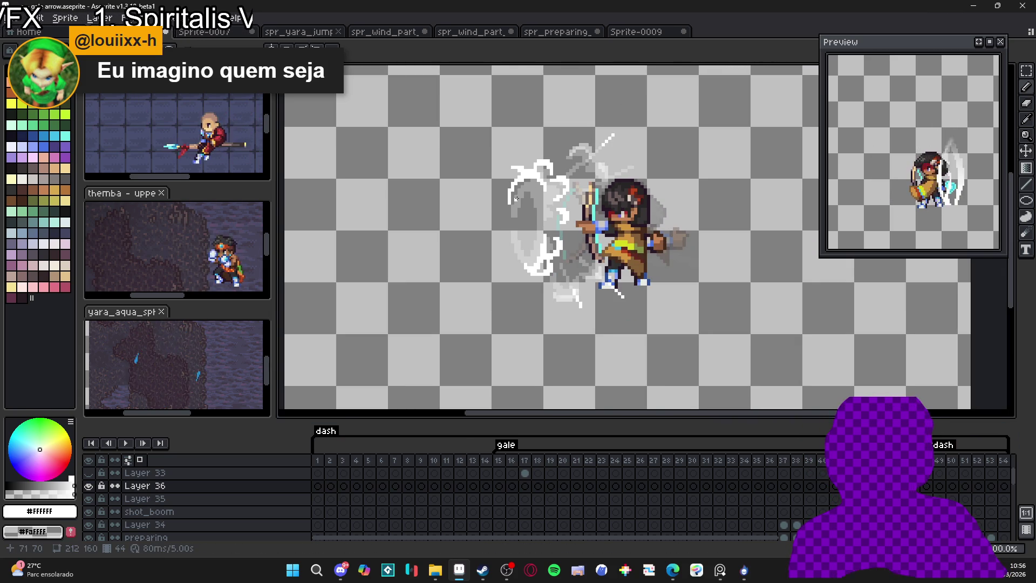
pyautogui.press('Right')
pyautogui.press('Right')
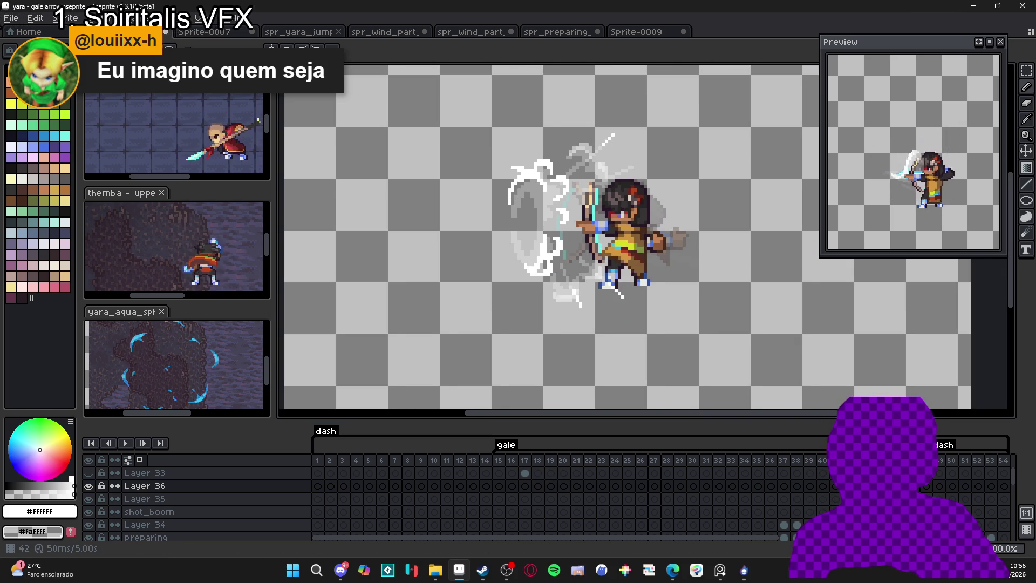
# - On frame 45, paint the top white swirl strokes over the onion-skin outline
pyautogui.press('Right')
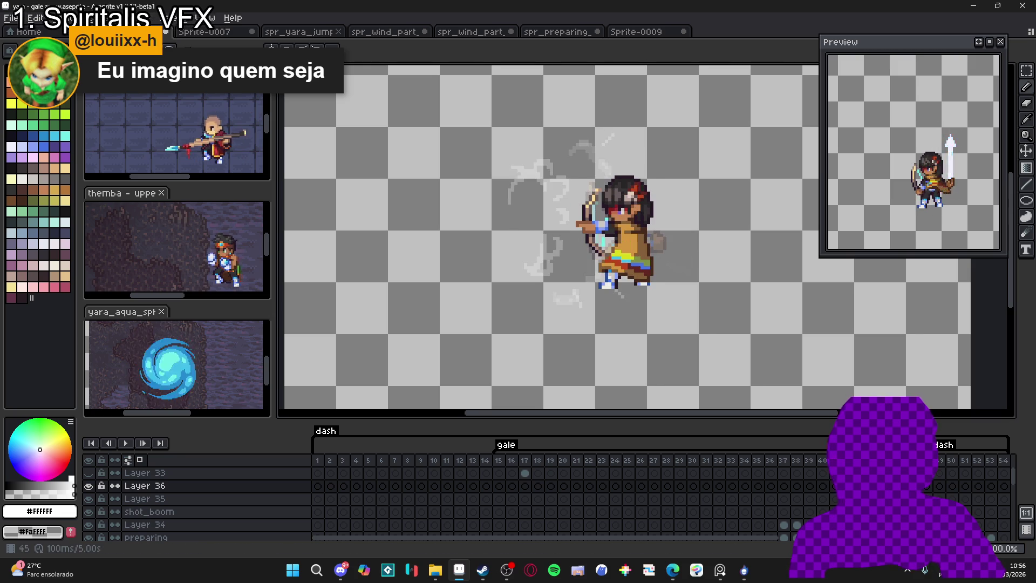
pyautogui.scroll(4, 552, 153)
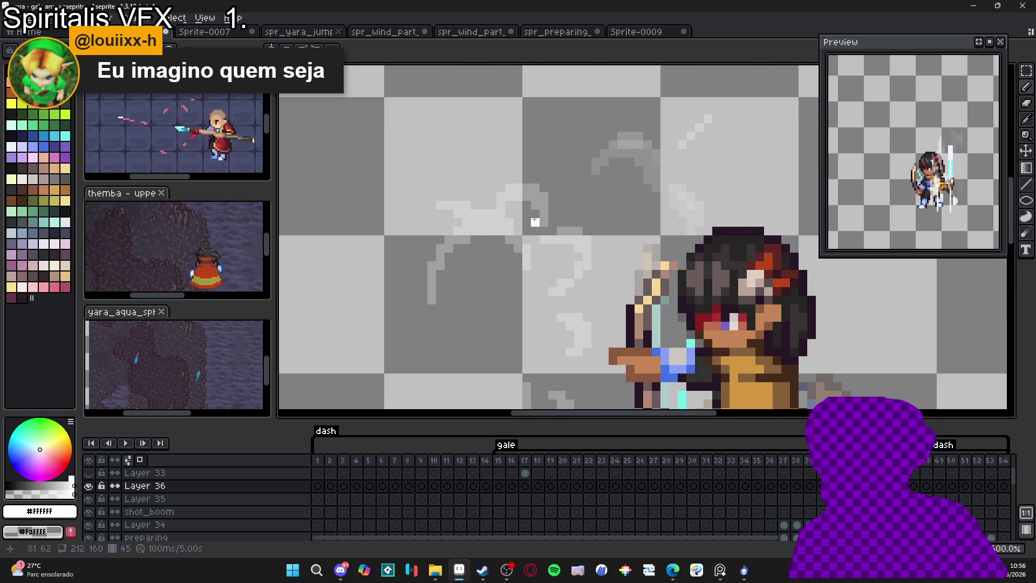
pyautogui.moveTo(527, 179); pyautogui.dragTo(551, 206)
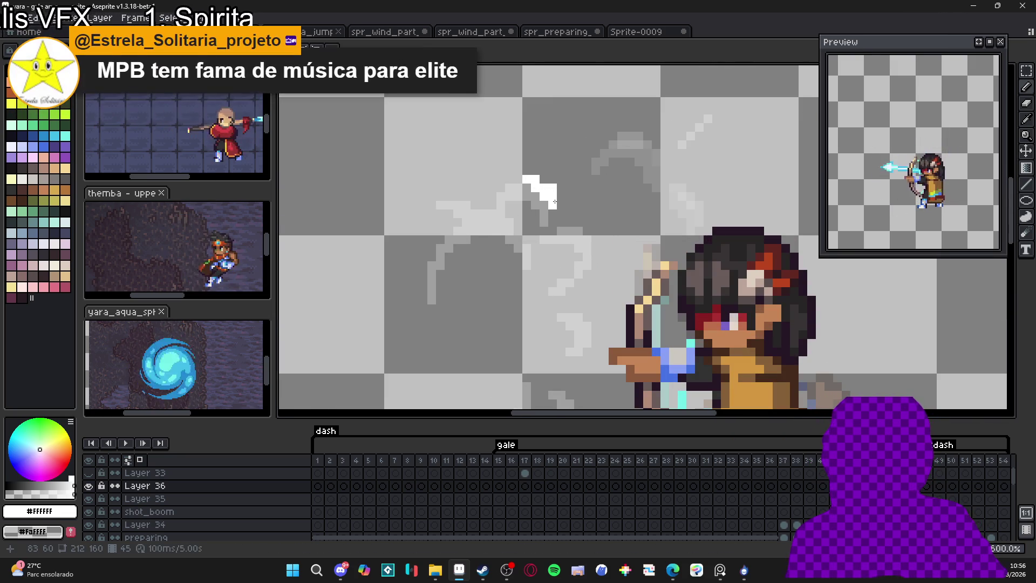
pyautogui.moveTo(470, 181); pyautogui.dragTo(481, 177)
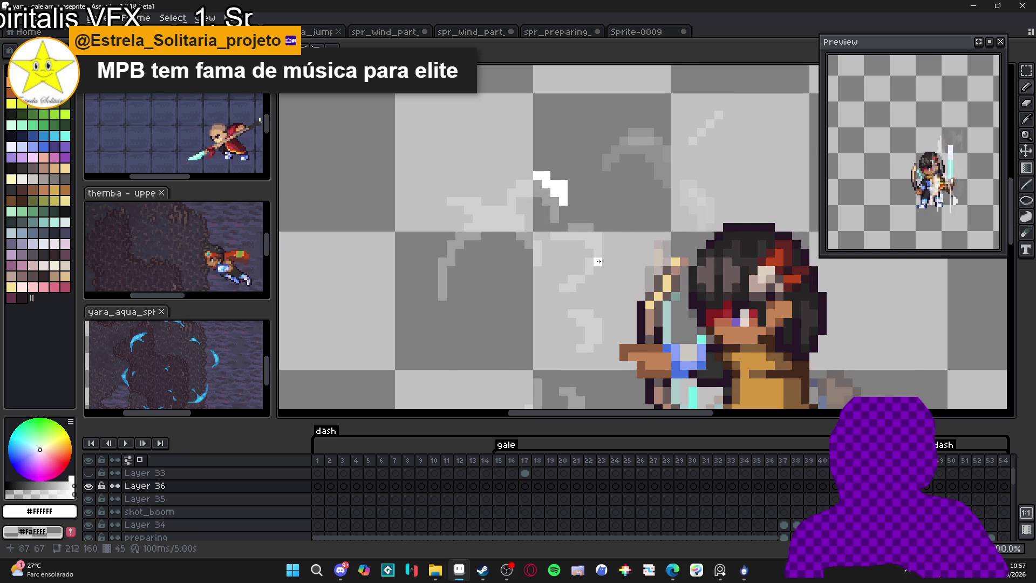
pyautogui.scroll(-1, 614, 155)
pyautogui.scroll(1, 603, 207)
# - Paint the white vertical arc on the right side, running down to a lower white block
pyautogui.click(600, 205)
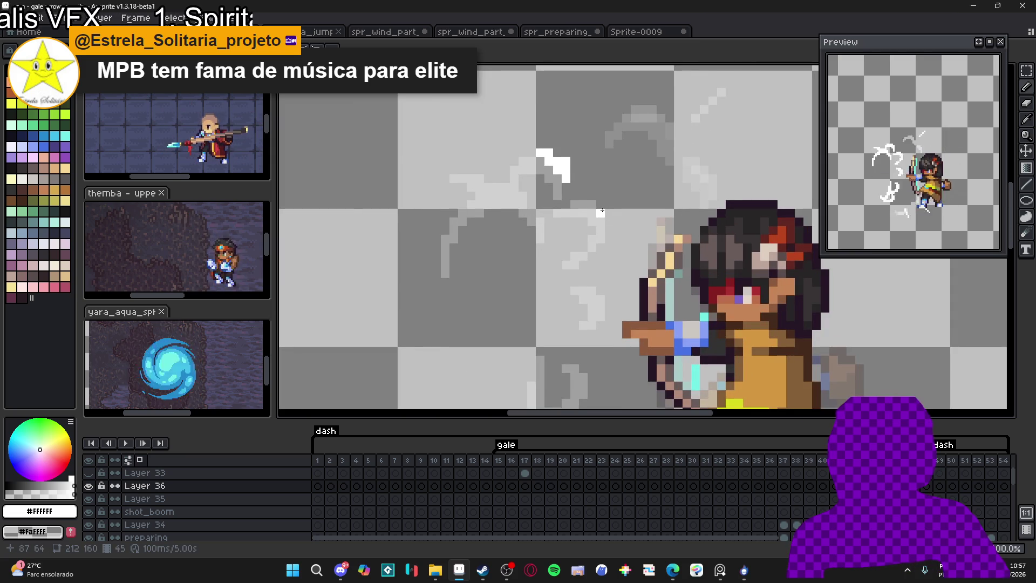
pyautogui.moveTo(609, 205); pyautogui.dragTo(609, 232)
pyautogui.click(612, 208)
pyautogui.click(599, 197)
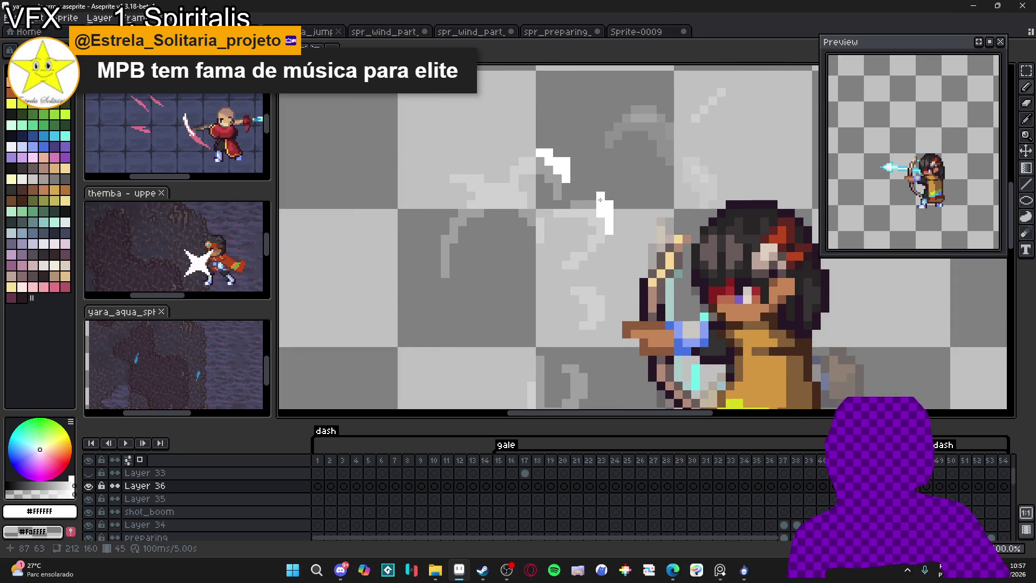
pyautogui.click(590, 197)
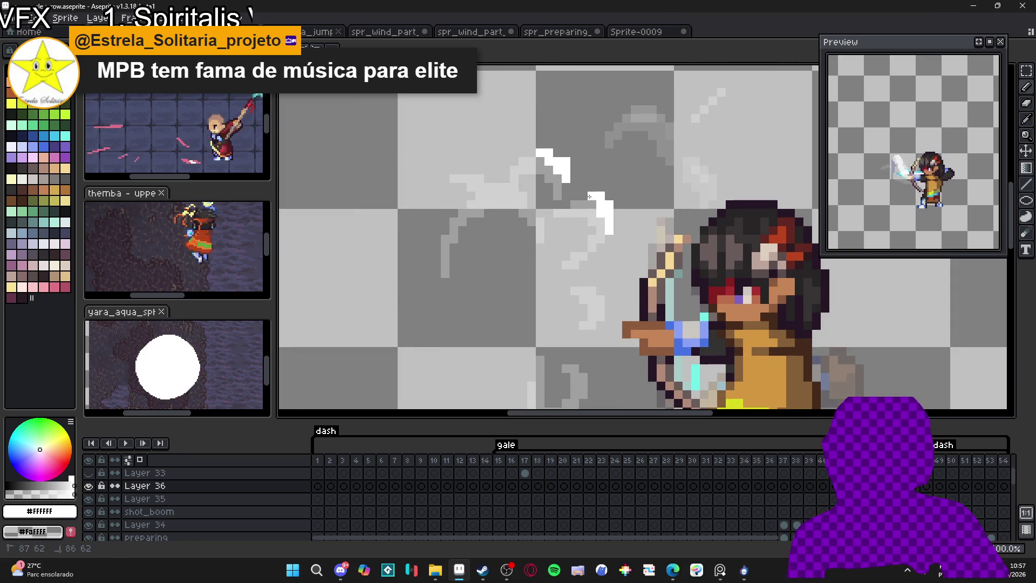
pyautogui.click(608, 240)
pyautogui.click(608, 246)
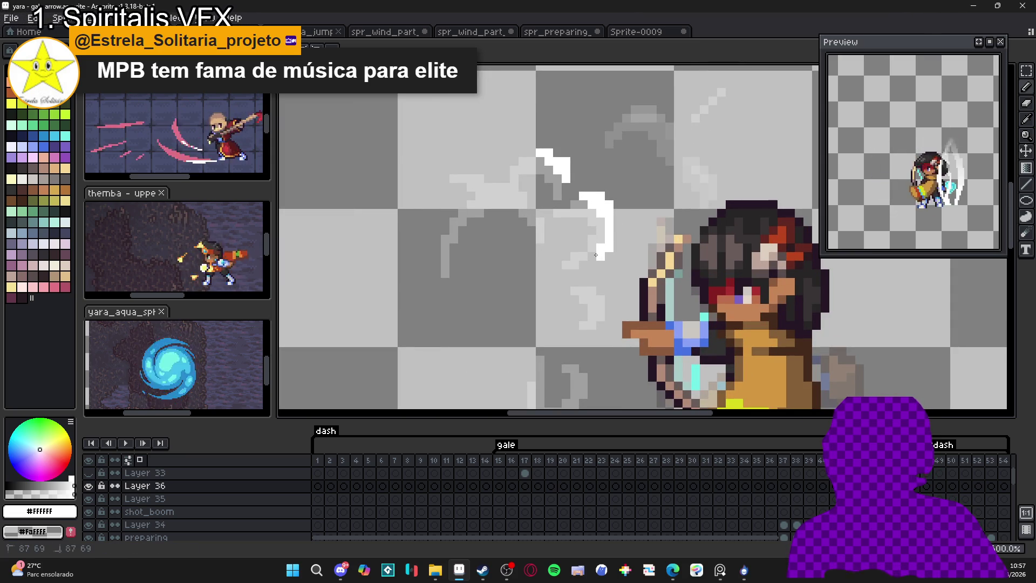
pyautogui.click(600, 291)
pyautogui.moveTo(609, 305); pyautogui.dragTo(608, 318)
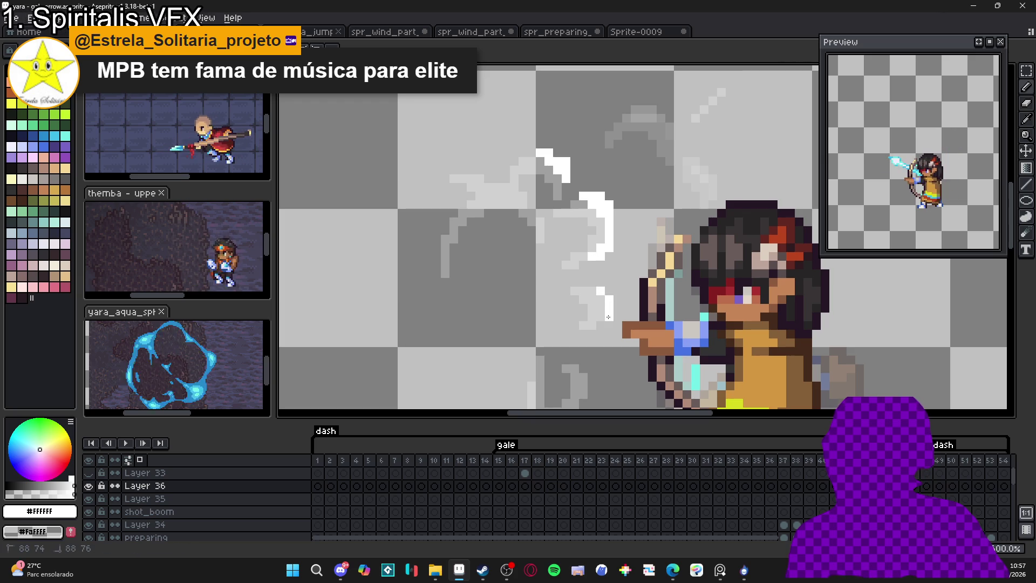
pyautogui.click(598, 283)
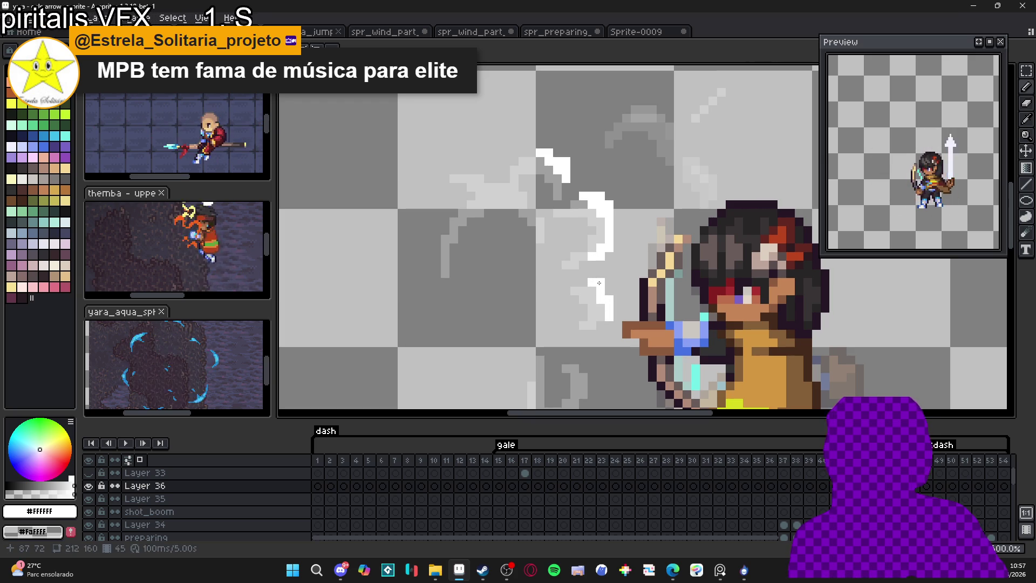
# - Extend the upper white arc and add more white pixels along the swirl
pyautogui.scroll(1, 464, 181)
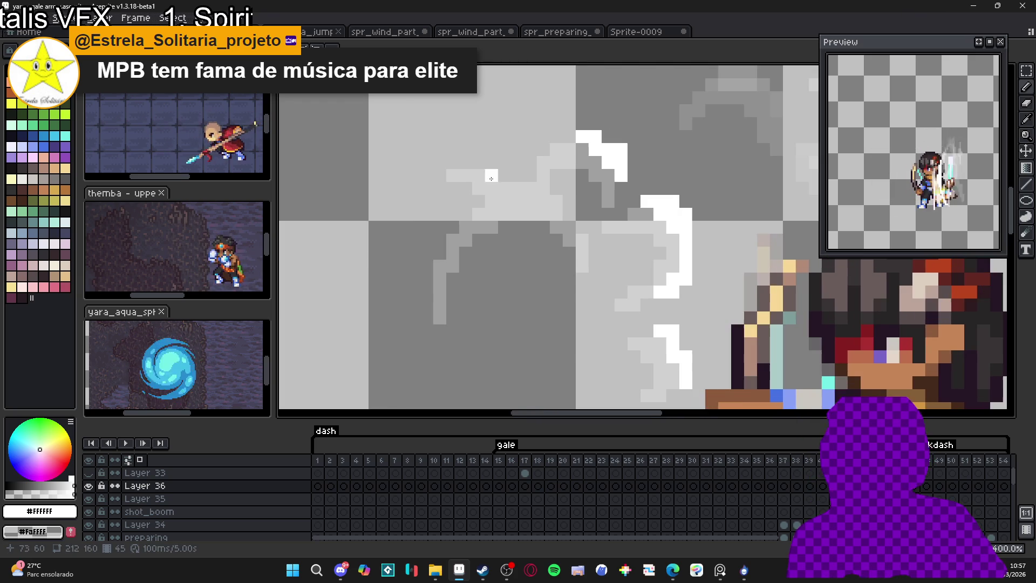
pyautogui.moveTo(491, 178)
pyautogui.mouseDown()
pyautogui.moveTo(521, 179)
pyautogui.moveTo(461, 205)
pyautogui.mouseUp()
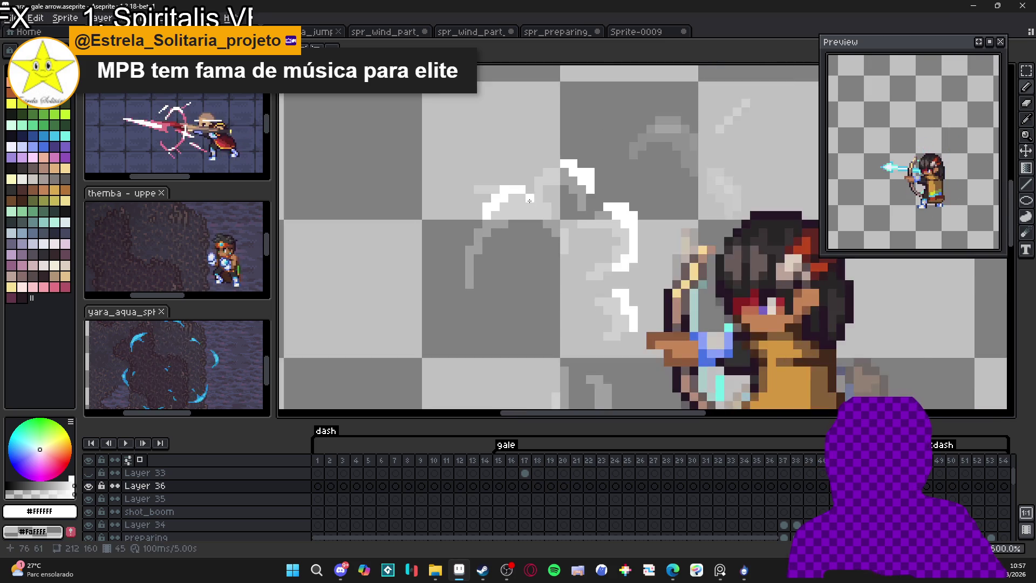
pyautogui.moveTo(555, 197)
pyautogui.mouseDown()
pyautogui.moveTo(542, 198)
pyautogui.moveTo(568, 223)
pyautogui.mouseUp()
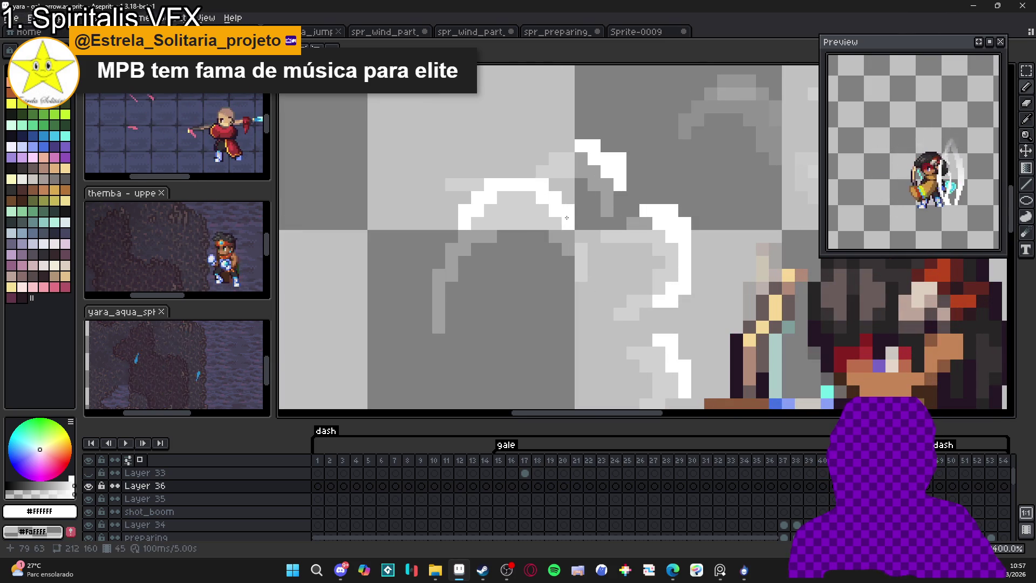
pyautogui.scroll(-3, 565, 250)
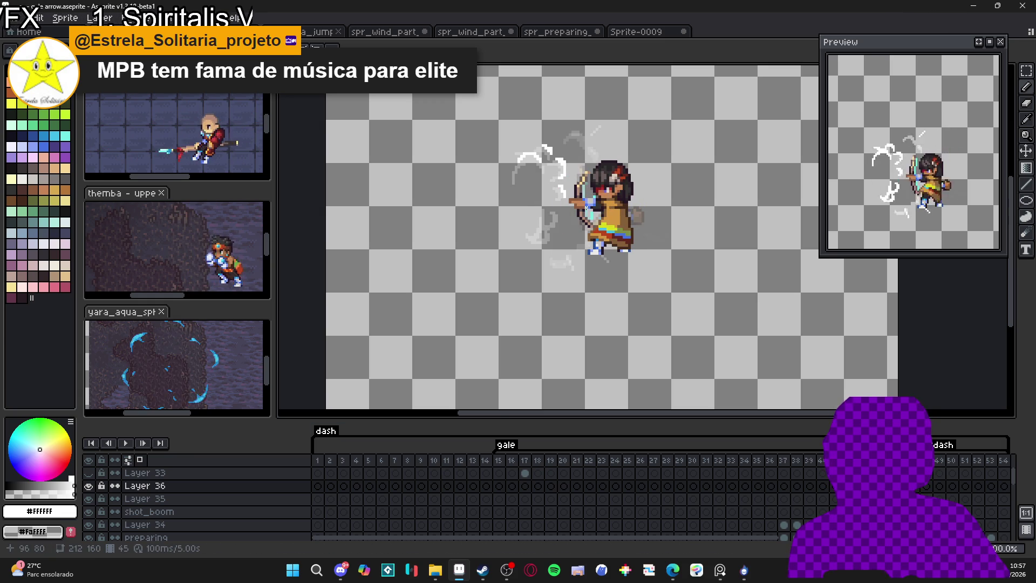
# - Add white pixels to the lower swirl and build a diagonal staircase stroke upward
pyautogui.scroll(3, 586, 207)
pyautogui.click(554, 243)
pyautogui.click(546, 256)
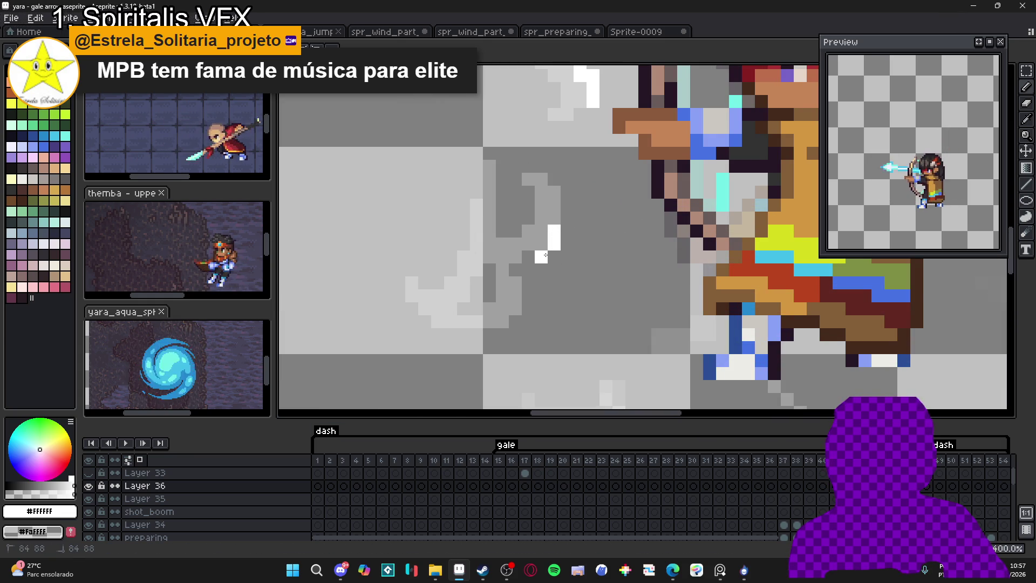
pyautogui.click(541, 244)
pyautogui.click(567, 231)
pyautogui.click(567, 218)
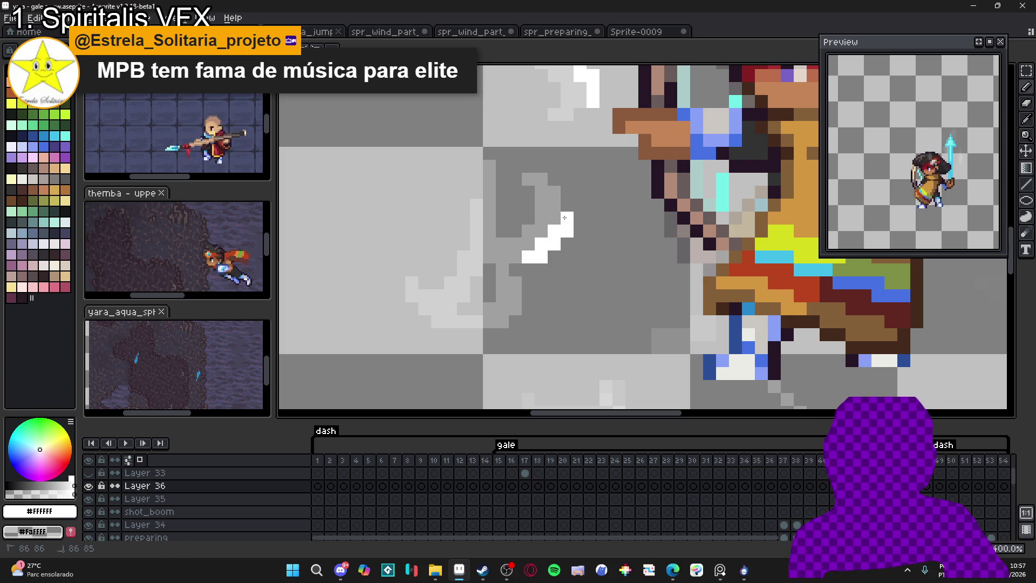
# - Paint a white block below the staircase, joining the stray pixel into it
pyautogui.click(515, 309)
pyautogui.moveTo(515, 315)
pyautogui.mouseDown()
pyautogui.moveTo(502, 335)
pyautogui.moveTo(477, 335)
pyautogui.moveTo(525, 320)
pyautogui.moveTo(531, 300)
pyautogui.mouseUp()
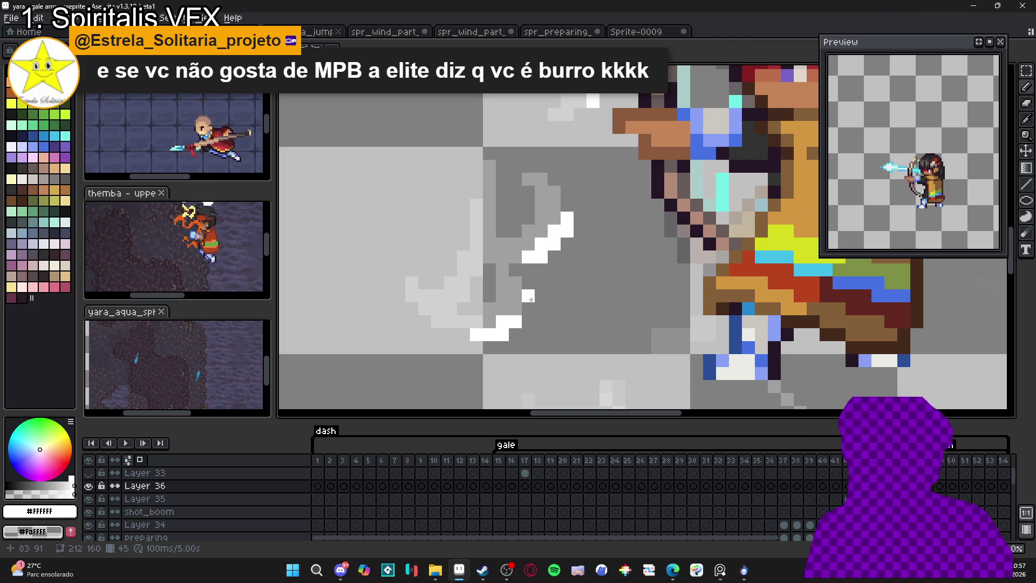
pyautogui.moveTo(531, 299); pyautogui.dragTo(529, 324)
pyautogui.click(528, 309)
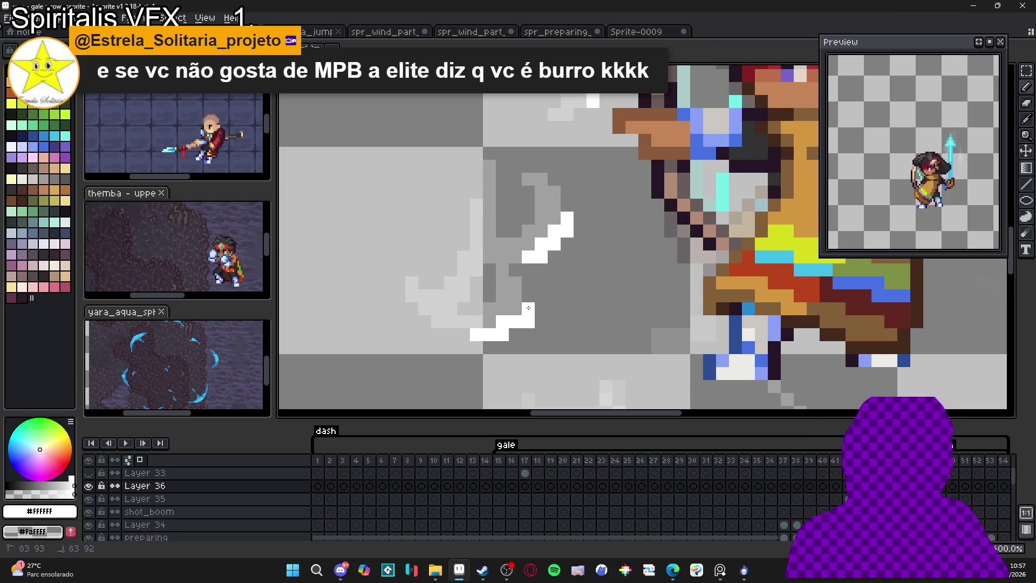
pyautogui.click(515, 308)
pyautogui.click(528, 296)
# - Paint a white pixel staircase along the left arc, plus a few pixels below the swirl
pyautogui.click(411, 309)
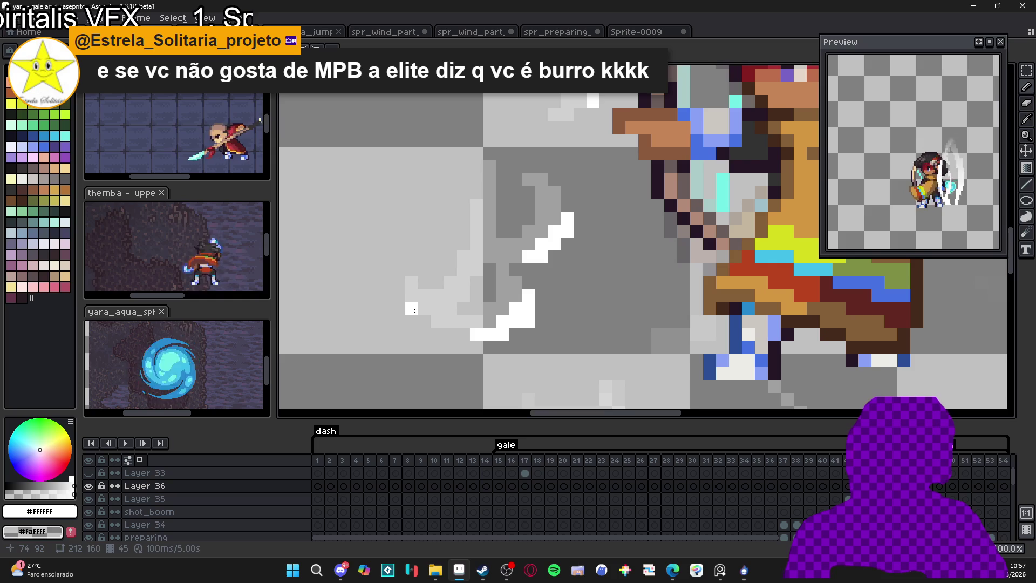
pyautogui.click(411, 322)
pyautogui.click(425, 321)
pyautogui.click(425, 335)
pyautogui.click(438, 334)
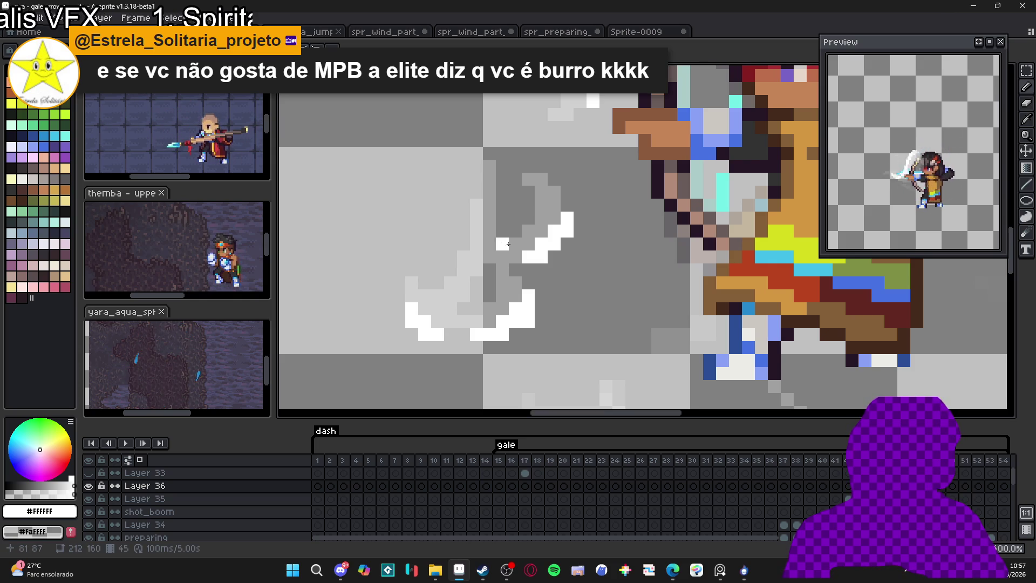
pyautogui.click(565, 184)
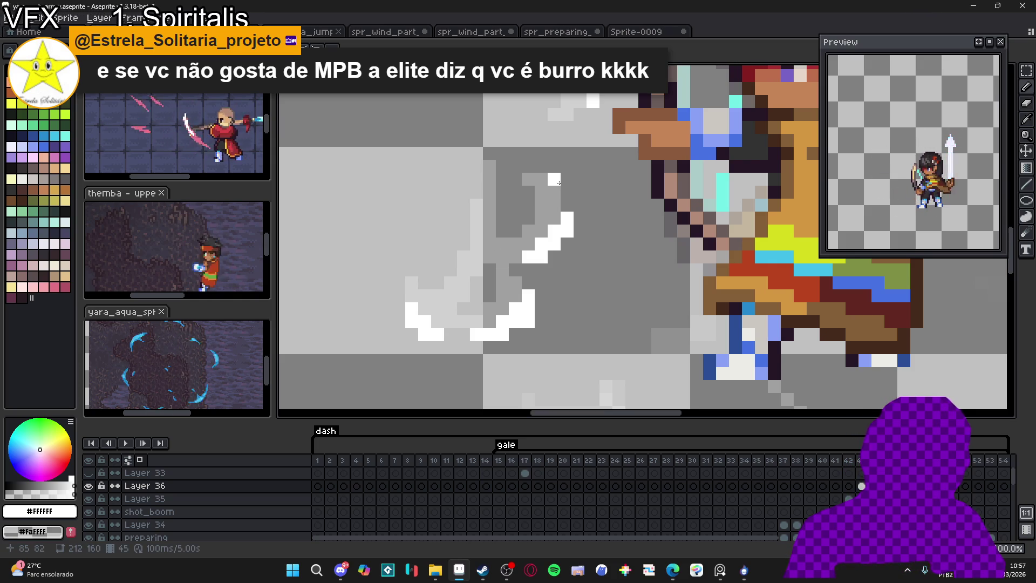
pyautogui.click(473, 295)
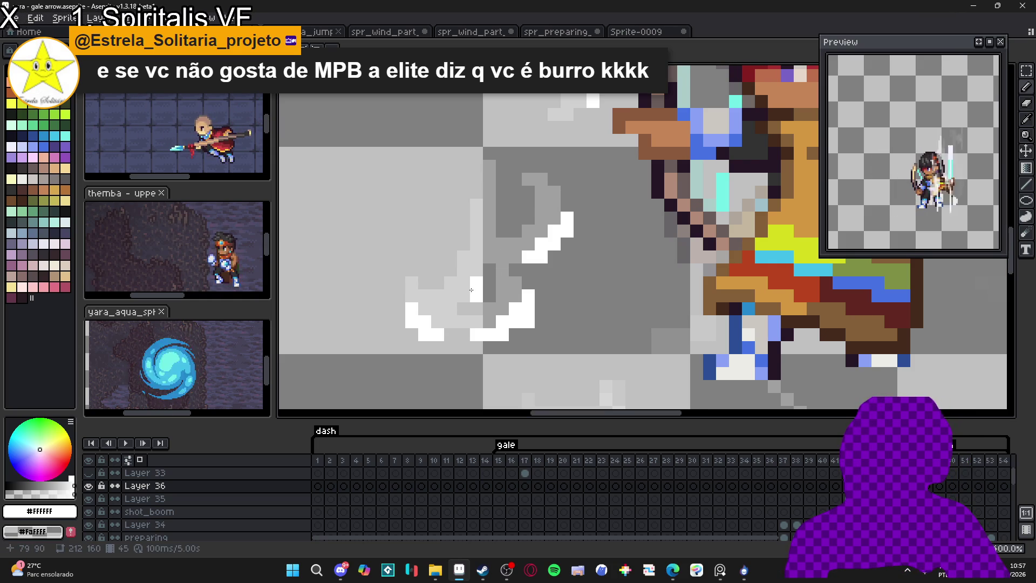
pyautogui.click(464, 308)
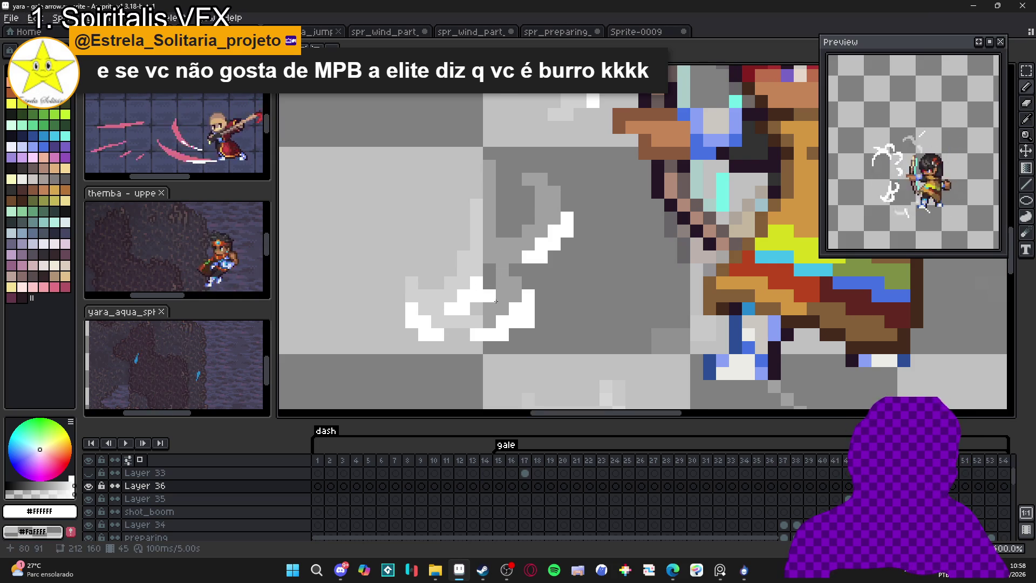
pyautogui.scroll(-4, 528, 308)
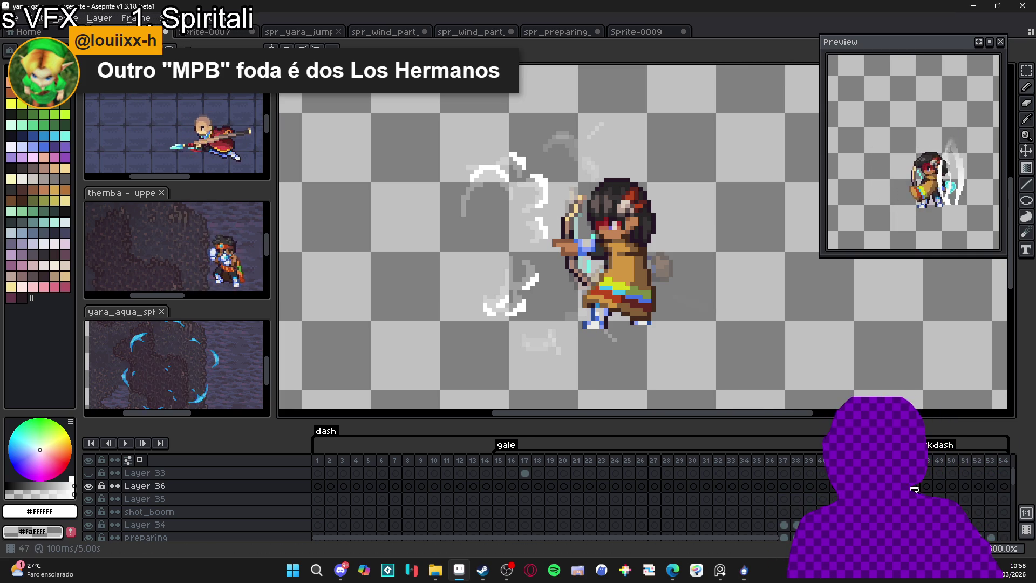
# - Step through frames 44 and 45 to frame 46 on Layer 36 and place the first white pixel above the bow
pyautogui.click(874, 498)
pyautogui.click(887, 485)
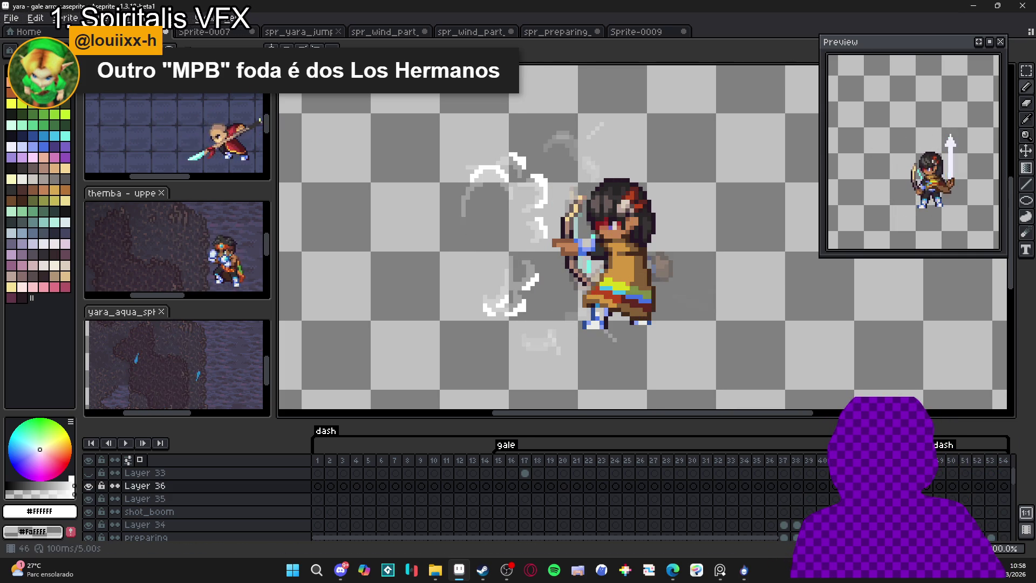
pyautogui.click(926, 486)
pyautogui.scroll(1, 531, 149)
pyautogui.scroll(1, 531, 150)
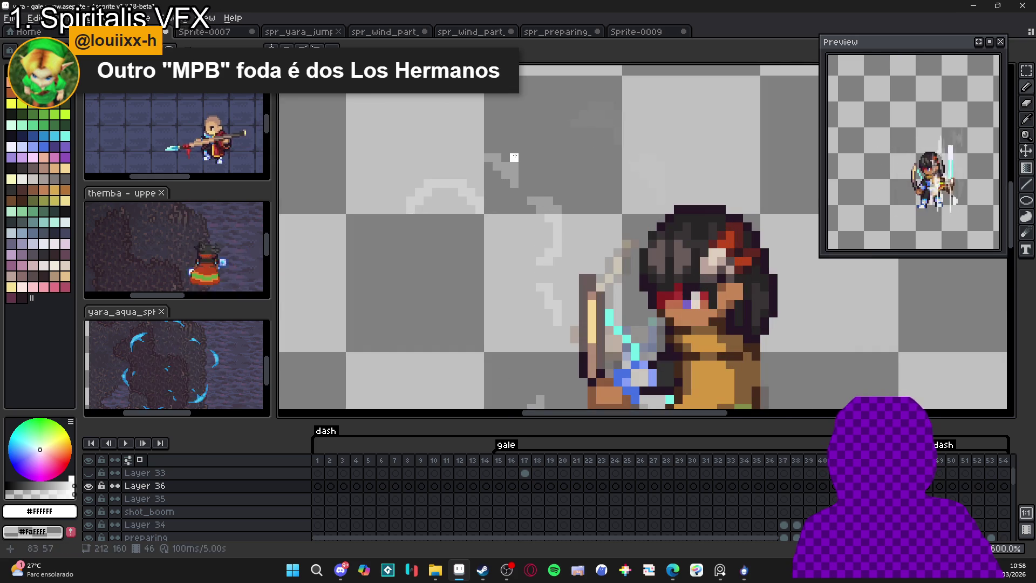
pyautogui.click(518, 162)
# - Draw short curved white swirl strokes above the left side of the bow
pyautogui.moveTo(444, 174); pyautogui.dragTo(429, 184)
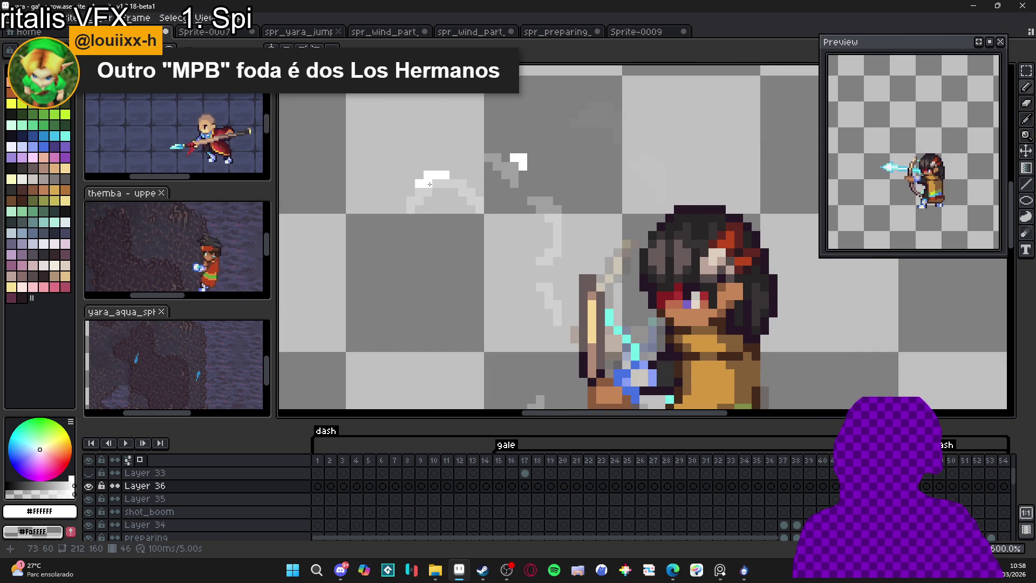
pyautogui.moveTo(566, 209); pyautogui.dragTo(549, 194)
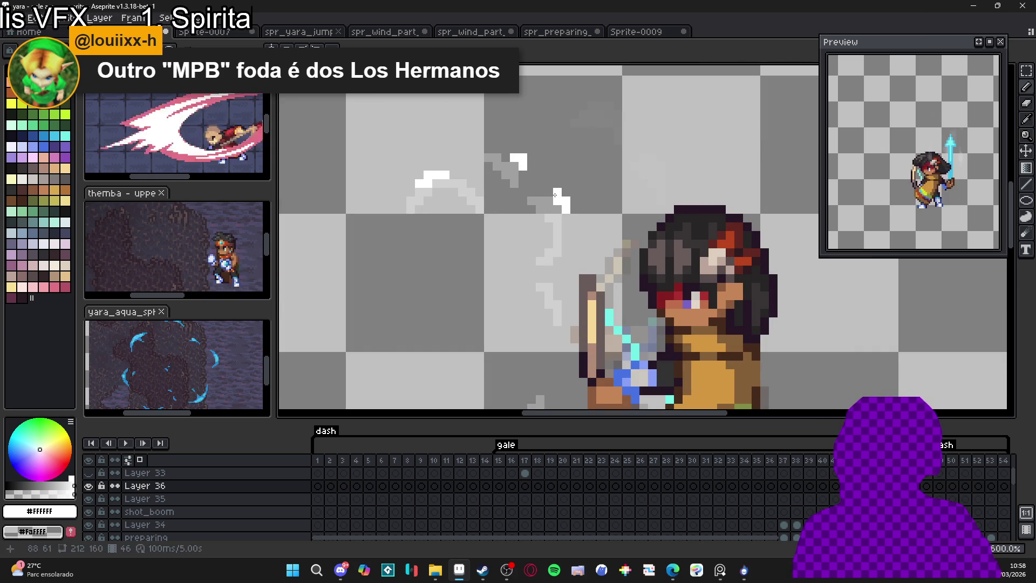
pyautogui.scroll(-4, 549, 198)
pyautogui.scroll(4, 555, 216)
pyautogui.click(555, 271)
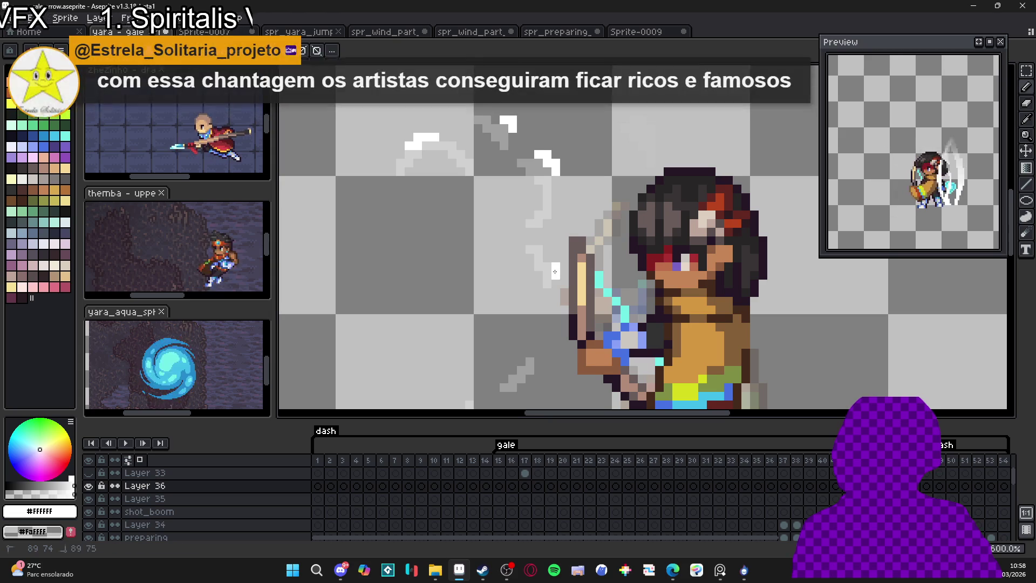
# - Pan down and fill in the lower white swirl stroke pixel by pixel below the bow
pyautogui.moveTo(547, 345); pyautogui.dragTo(552, 268)
pyautogui.click(533, 301)
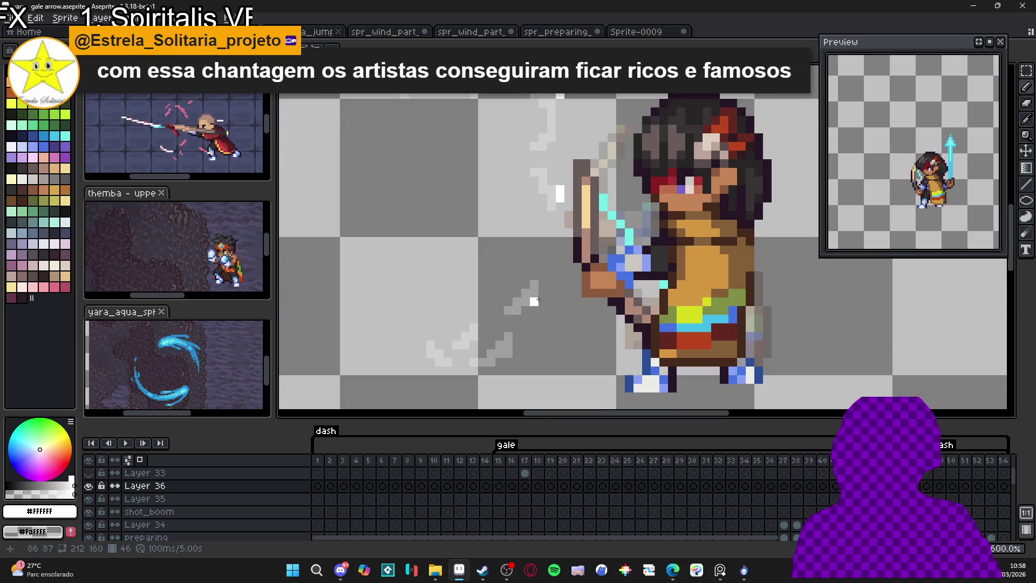
pyautogui.moveTo(521, 320); pyautogui.dragTo(534, 289)
pyautogui.click(511, 330)
pyautogui.click(520, 324)
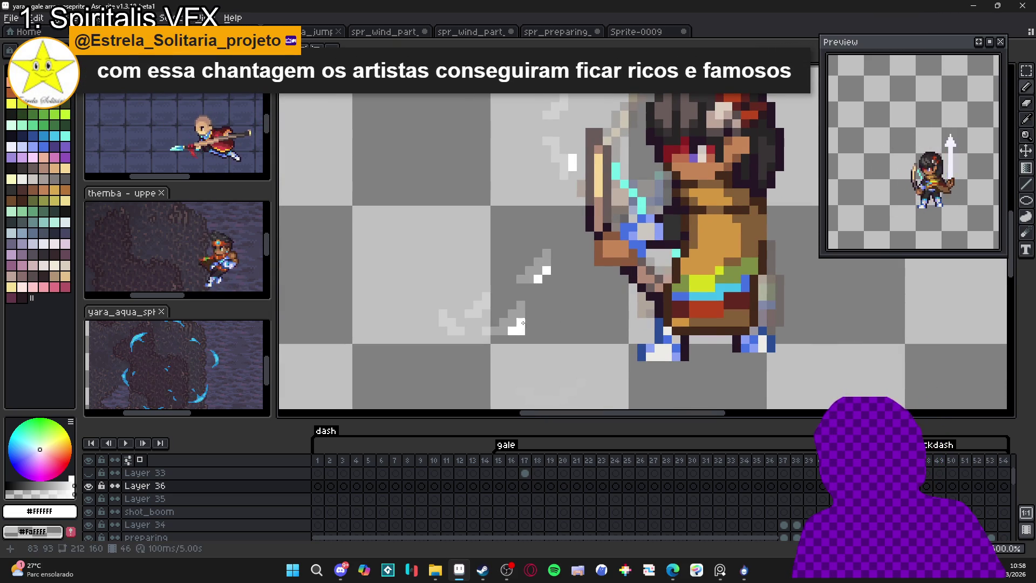
pyautogui.click(528, 322)
pyautogui.click(530, 315)
pyautogui.moveTo(438, 328); pyautogui.dragTo(457, 328)
pyautogui.click(457, 328)
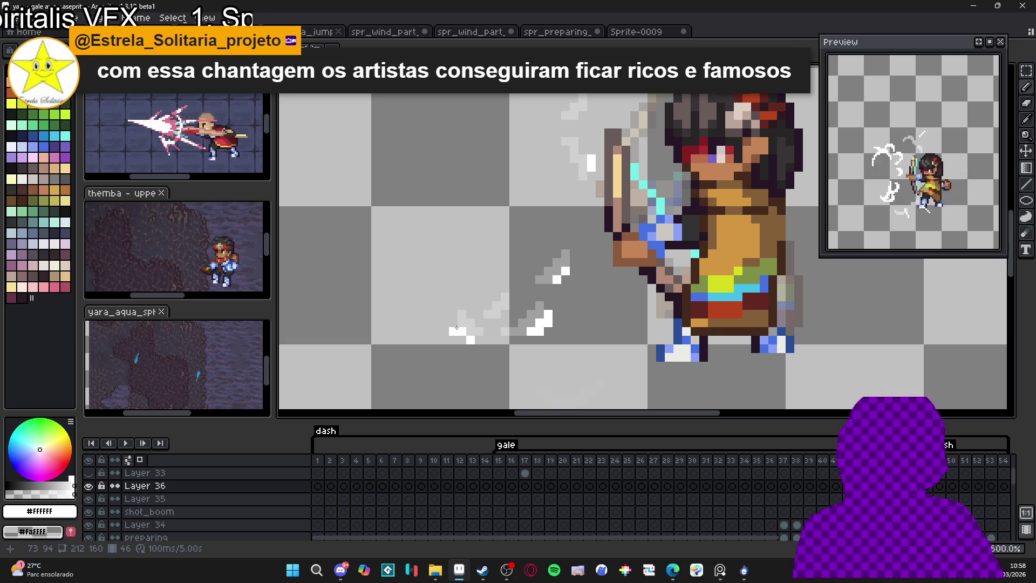
pyautogui.scroll(-3, 492, 338)
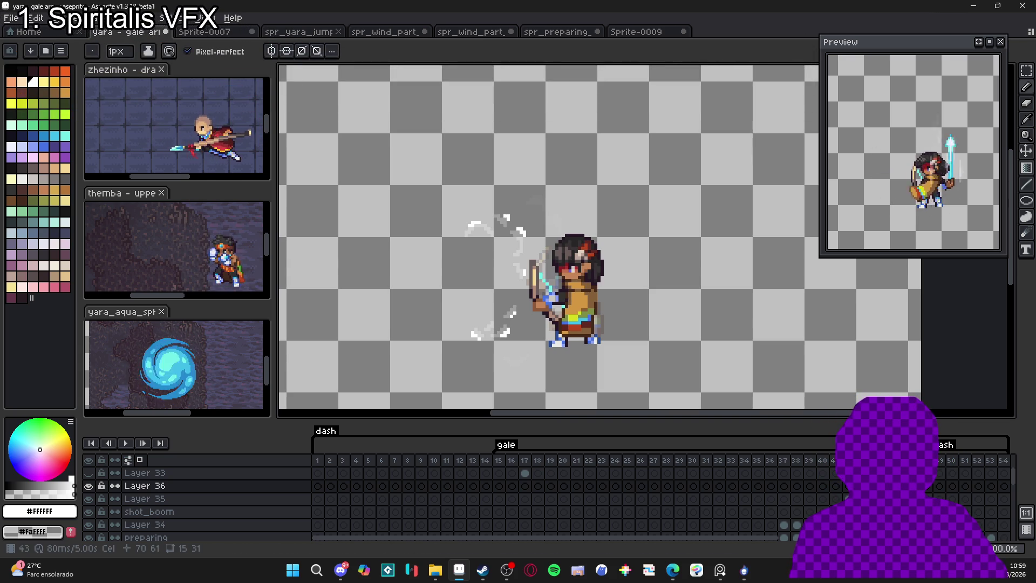
pyautogui.press('Left')
pyautogui.press('Left')
pyautogui.press('Left')
pyautogui.press('Right')
pyautogui.press('Right')
pyautogui.press('Right')
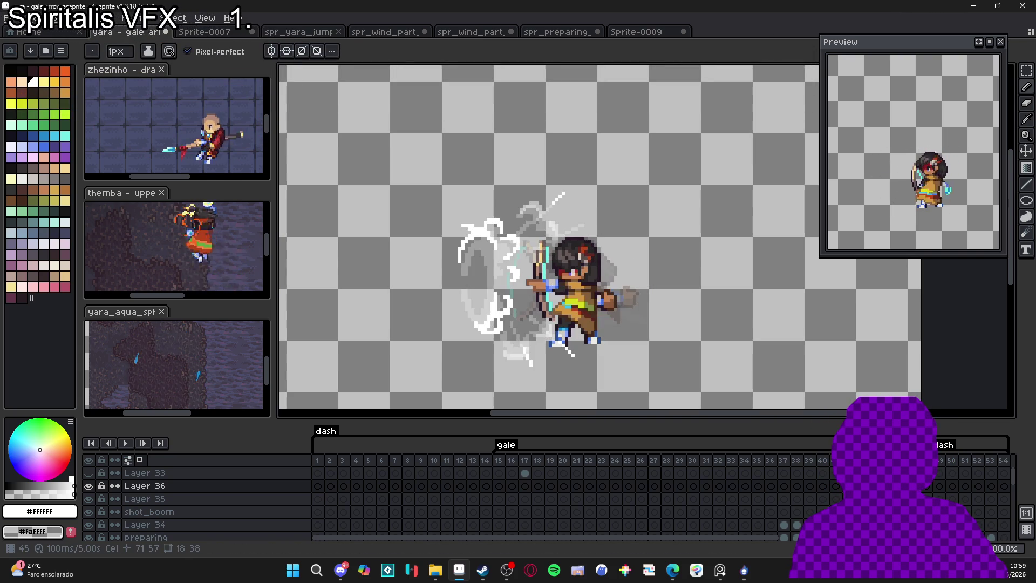
pyautogui.press('Left')
pyautogui.press('Left')
pyautogui.press('Right')
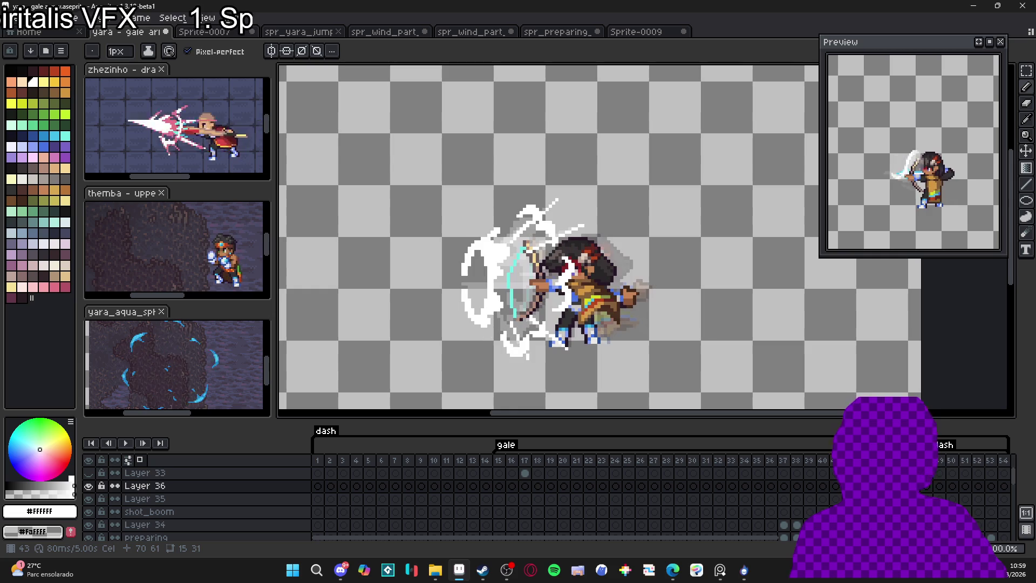
pyautogui.press('Right')
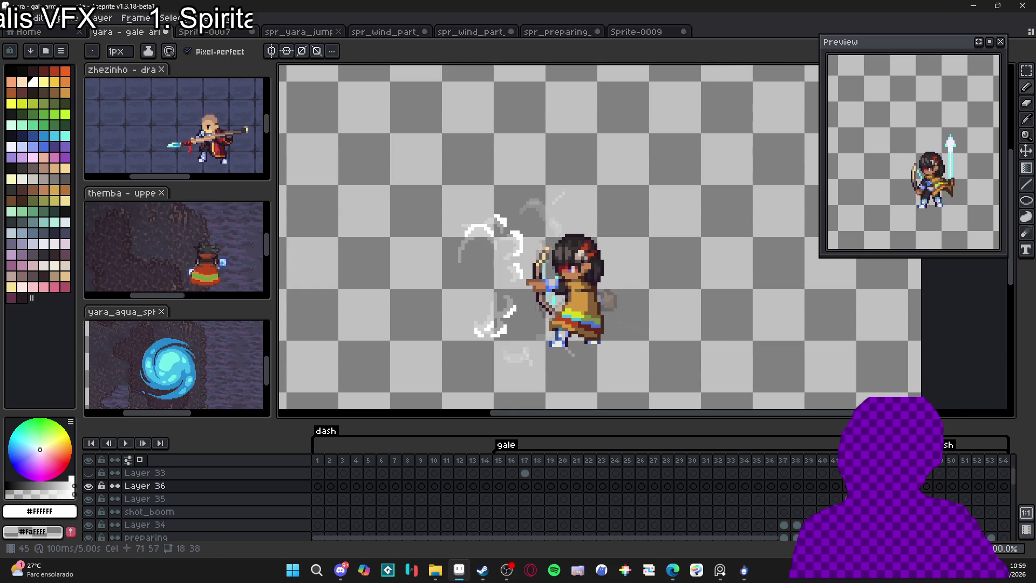
pyautogui.press('Right')
pyautogui.press('Right')
pyautogui.press('Right')
pyautogui.press('Right')
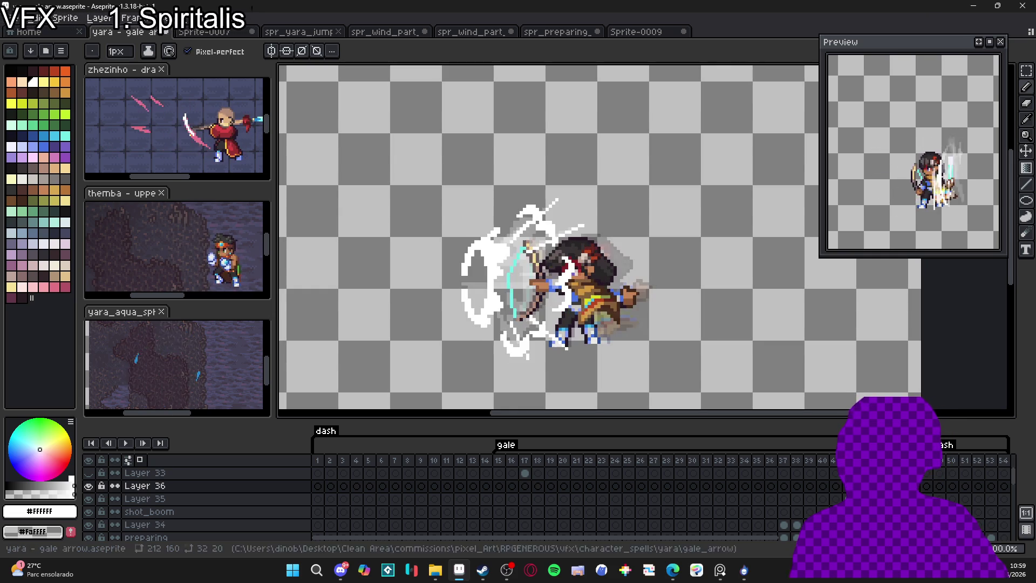
pyautogui.press('Left')
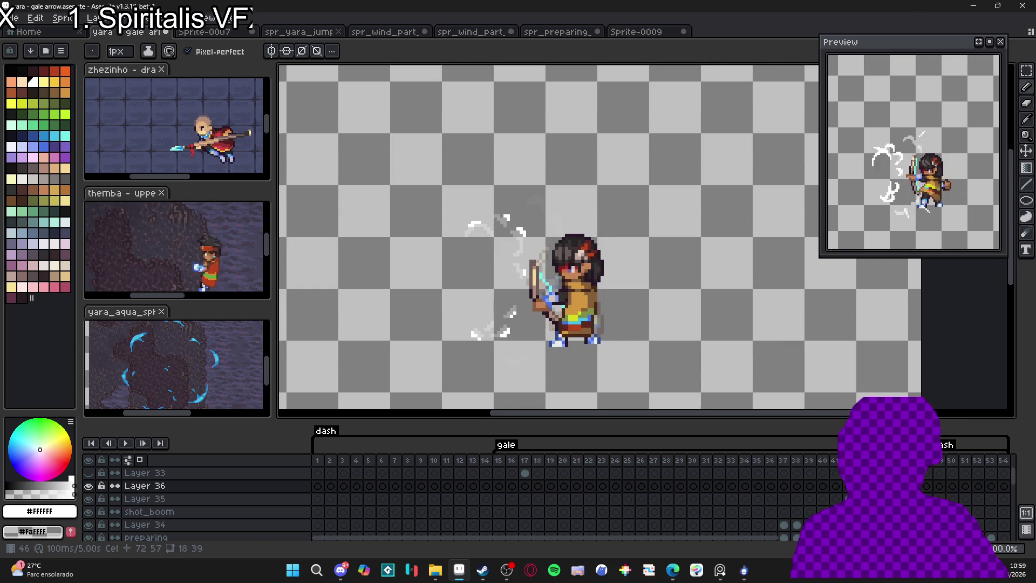
pyautogui.press('Left')
pyautogui.press('Left')
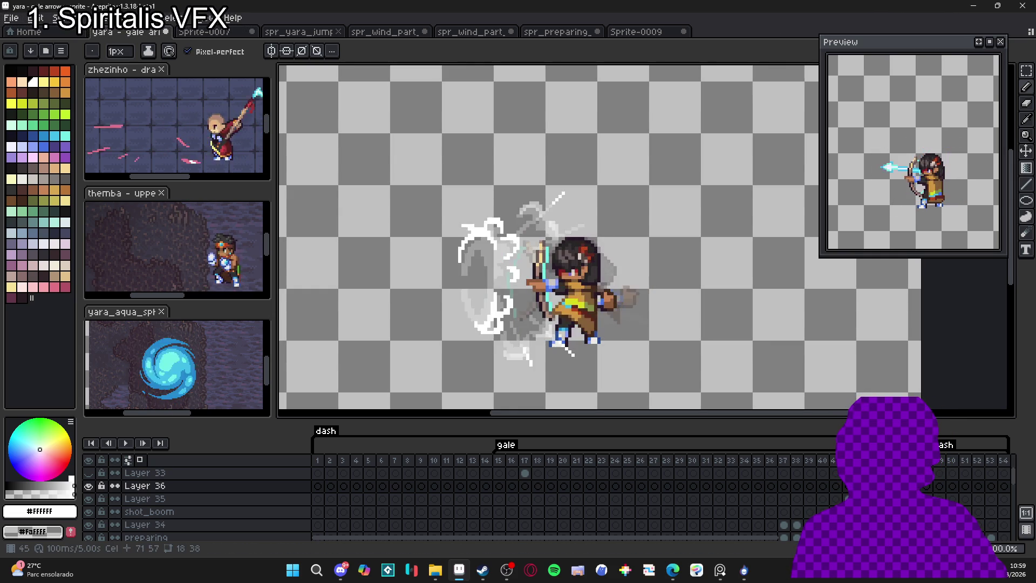
pyautogui.press('Left')
pyautogui.press('Right')
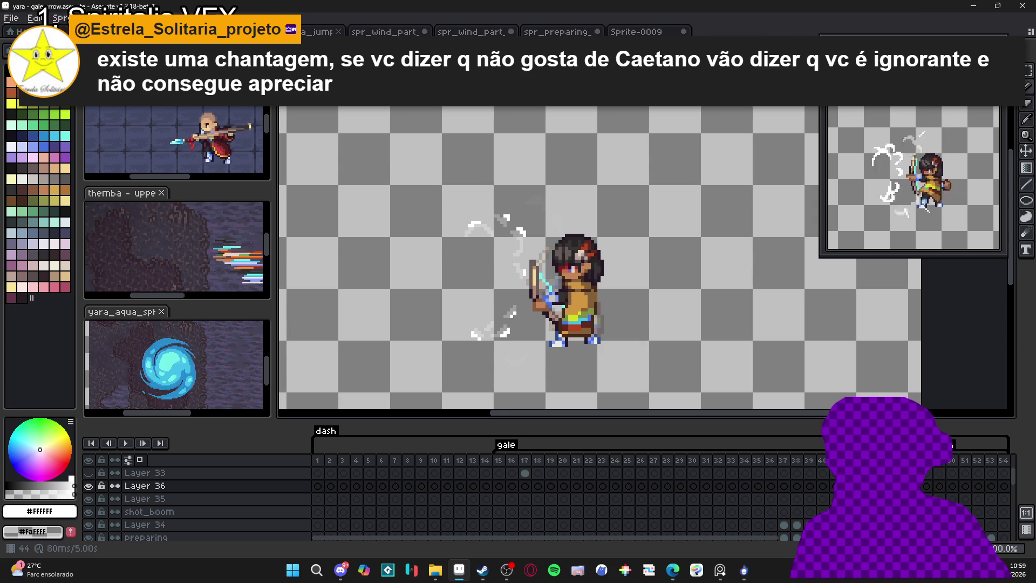
pyautogui.press('Right')
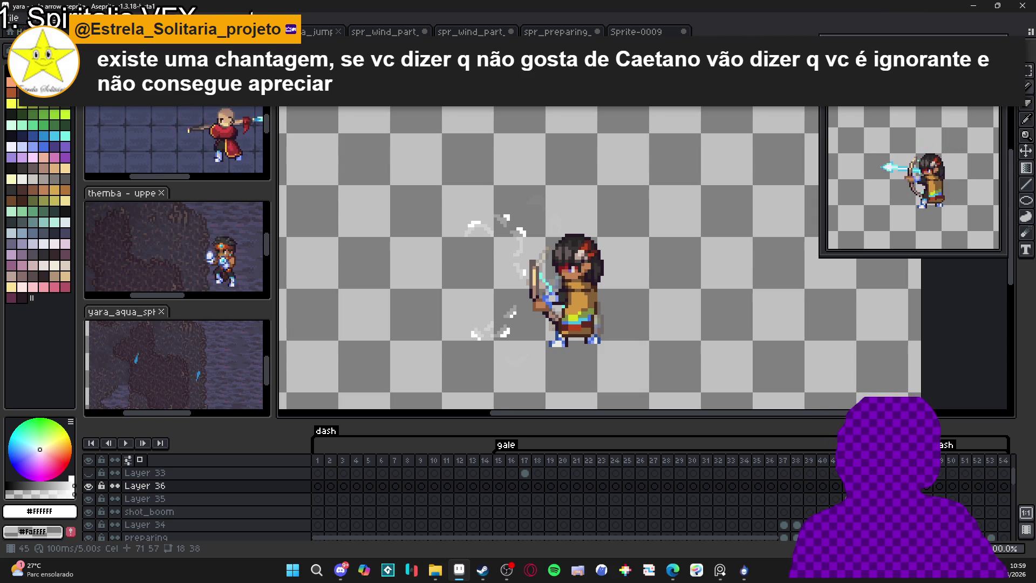
pyautogui.press('Right')
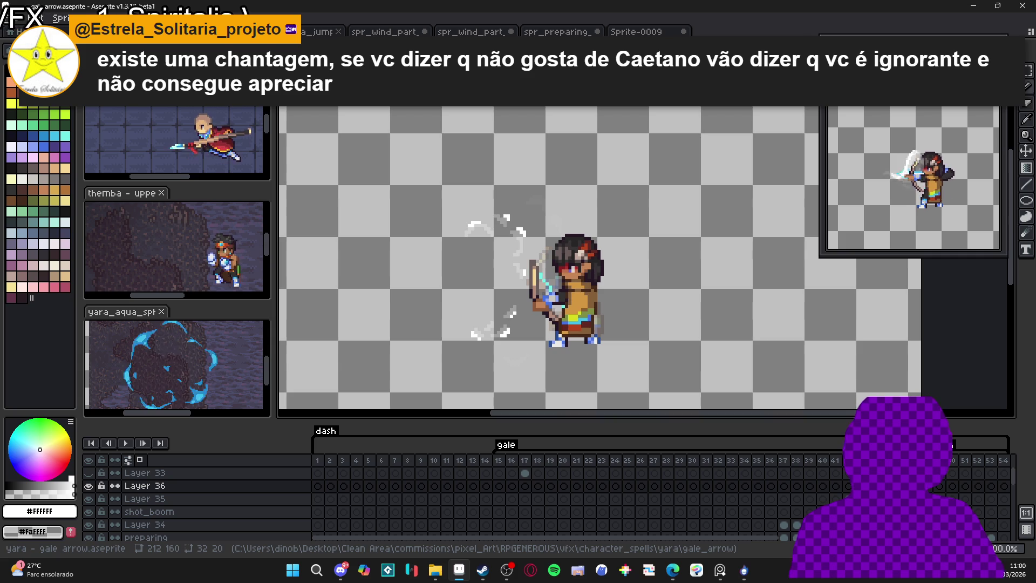
pyautogui.click(886, 485)
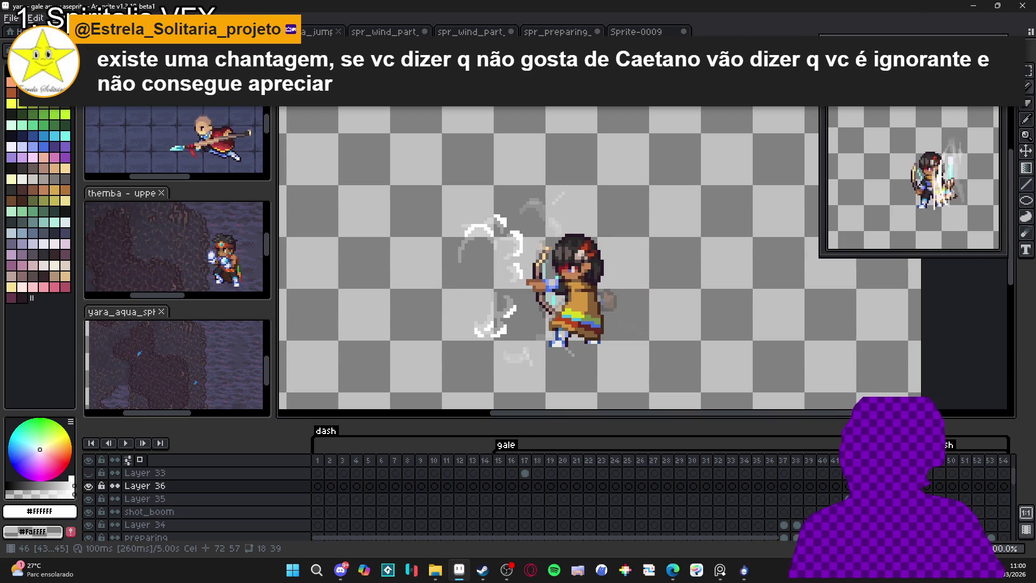
pyautogui.click(873, 486)
pyautogui.click(861, 485)
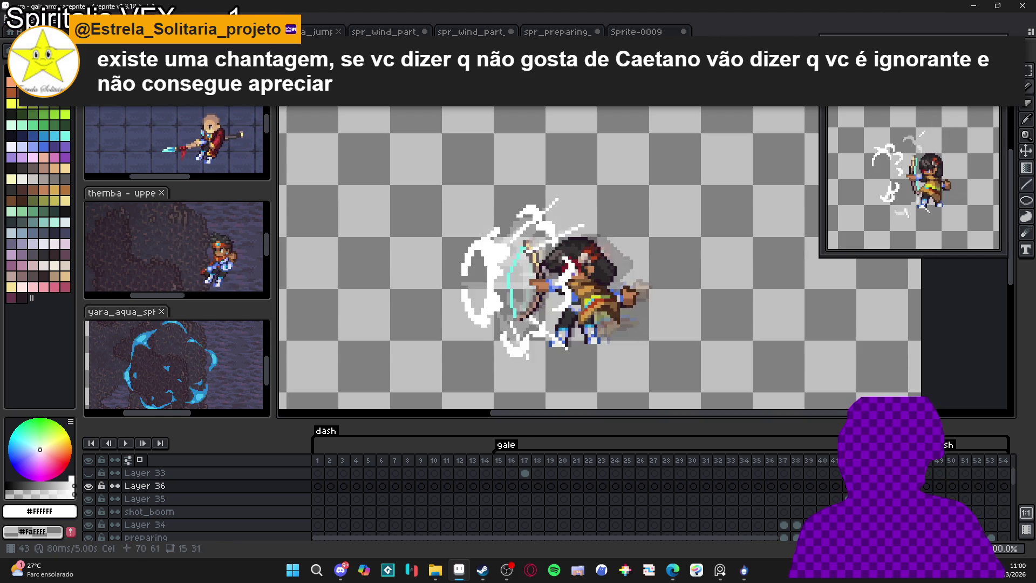
pyautogui.keyDown('shift'); pyautogui.click(886, 486); pyautogui.keyUp('shift')
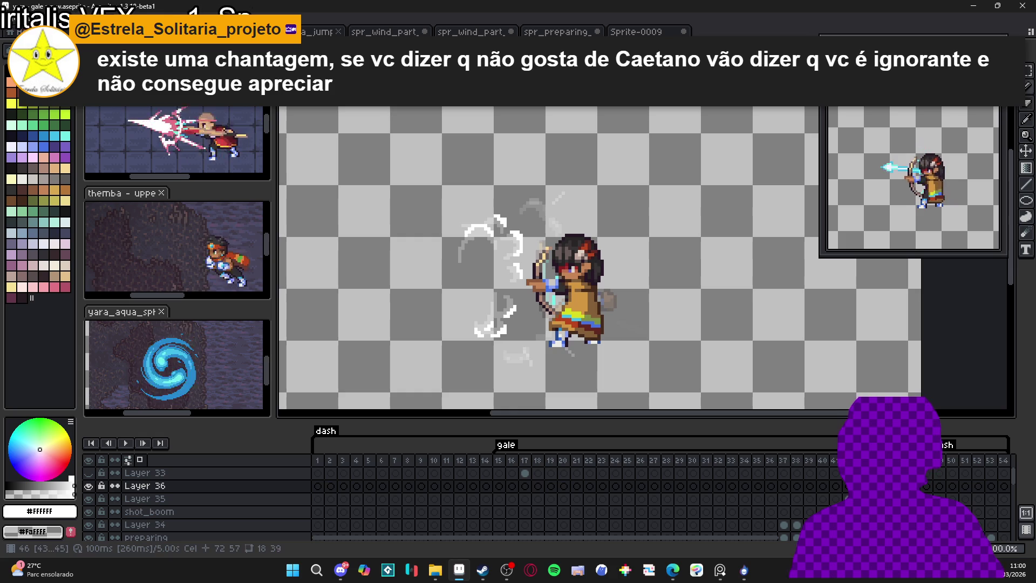
pyautogui.click(873, 486)
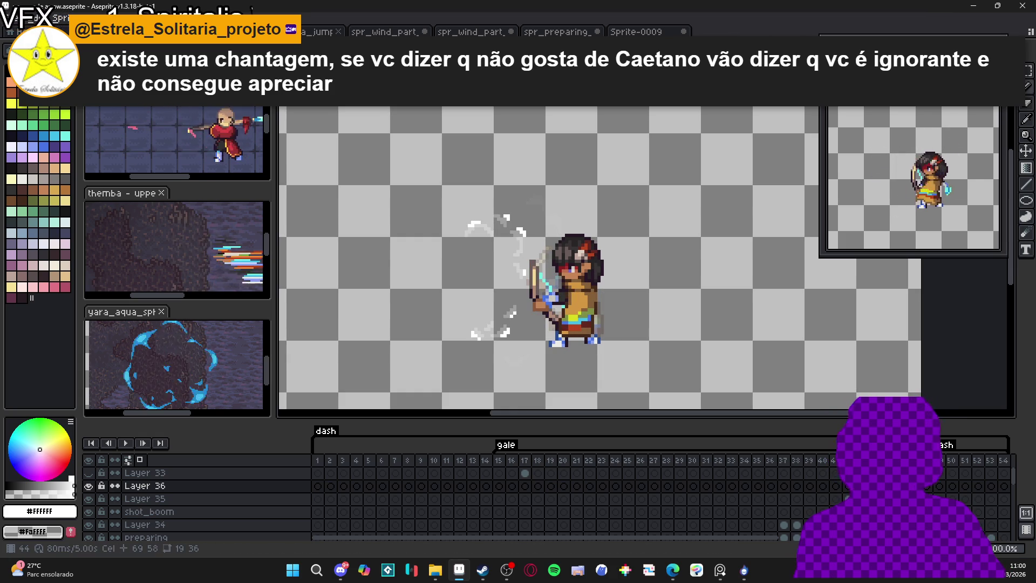
pyautogui.click(861, 485)
pyautogui.keyDown('shift'); pyautogui.click(886, 486); pyautogui.keyUp('shift')
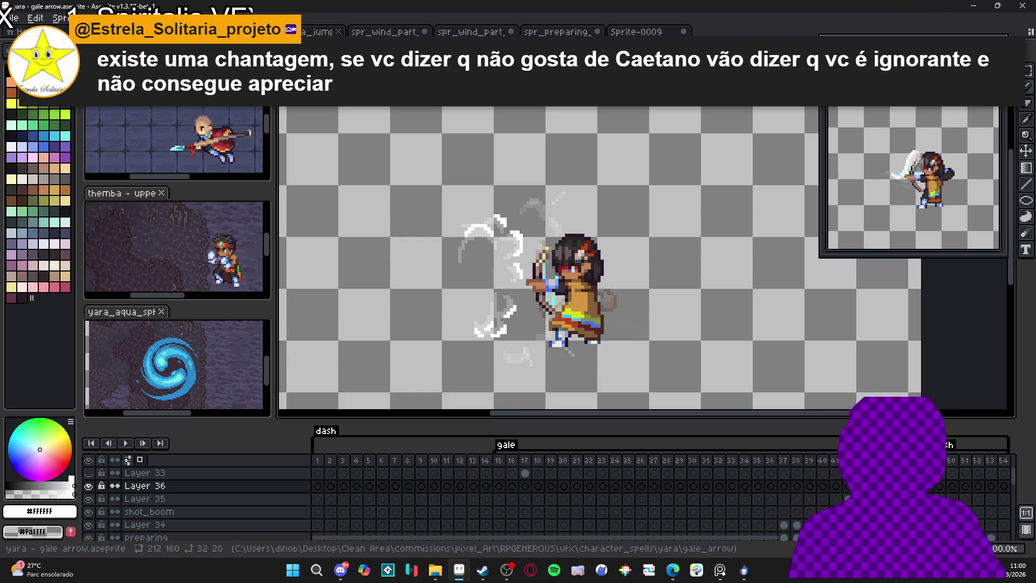
pyautogui.press('Left')
pyautogui.press('Left')
pyautogui.press('Right')
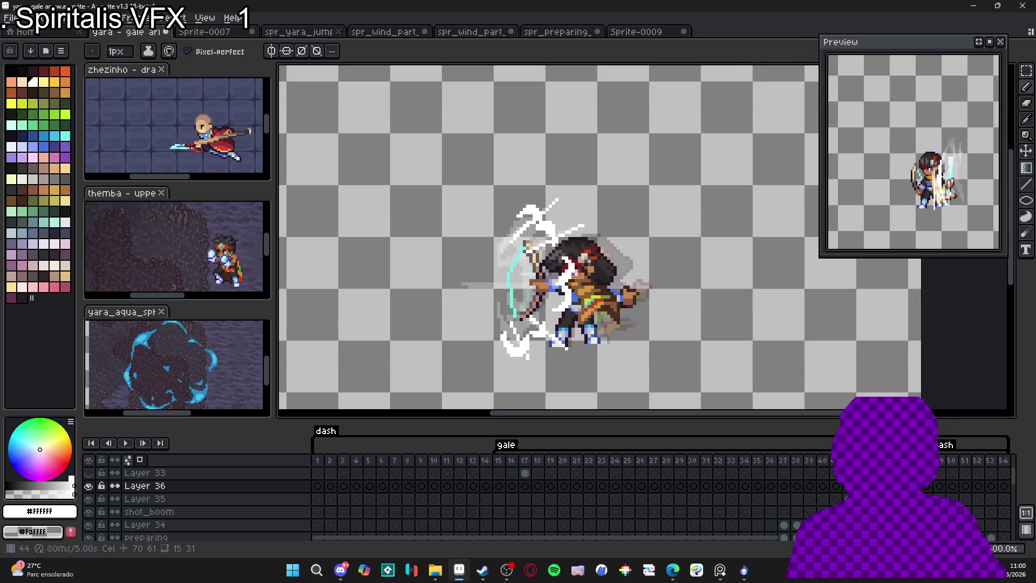
pyautogui.press('Right')
pyautogui.press('Right')
pyautogui.press('Right')
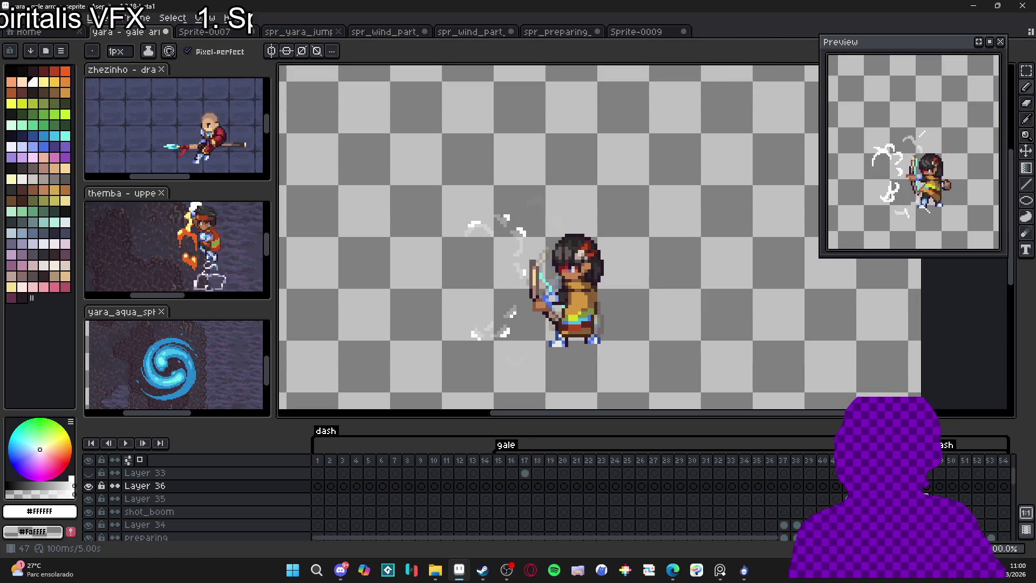
pyautogui.press('Left')
pyautogui.press('Right')
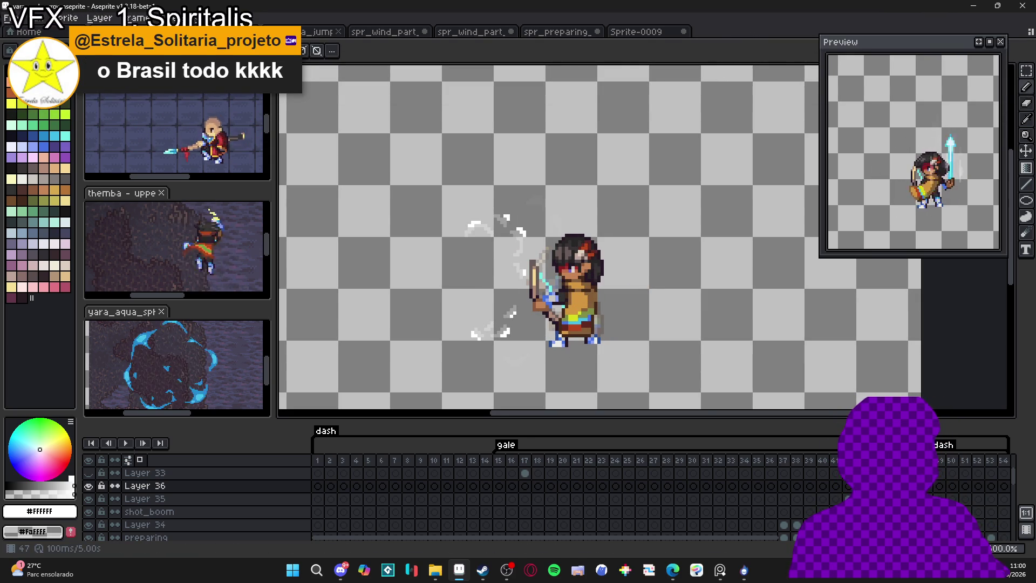
# - Turn on the bg1 layer so the dark tiled background shows behind the archer
pyautogui.scroll(-5, 133, 510)
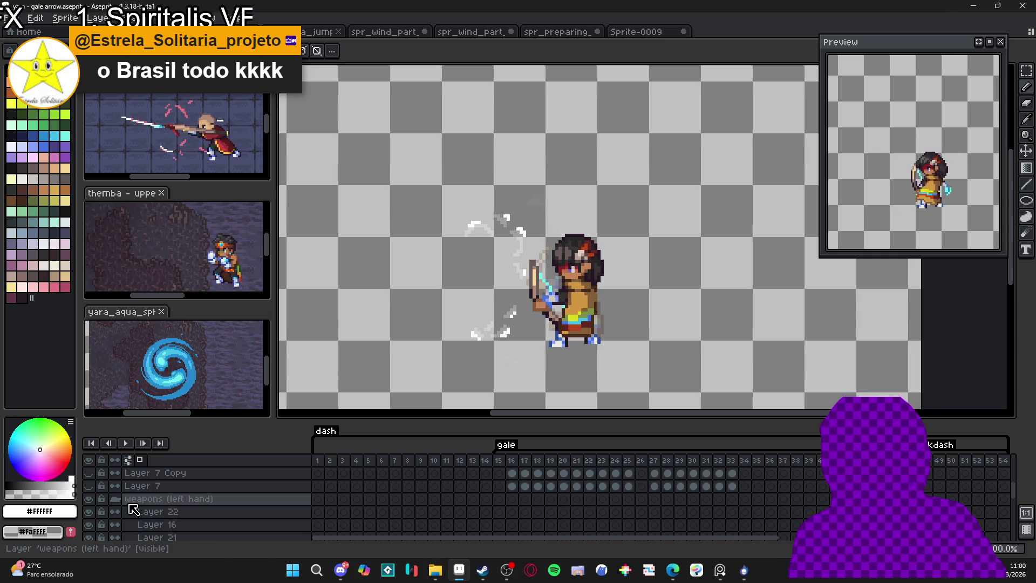
pyautogui.scroll(-10, 133, 510)
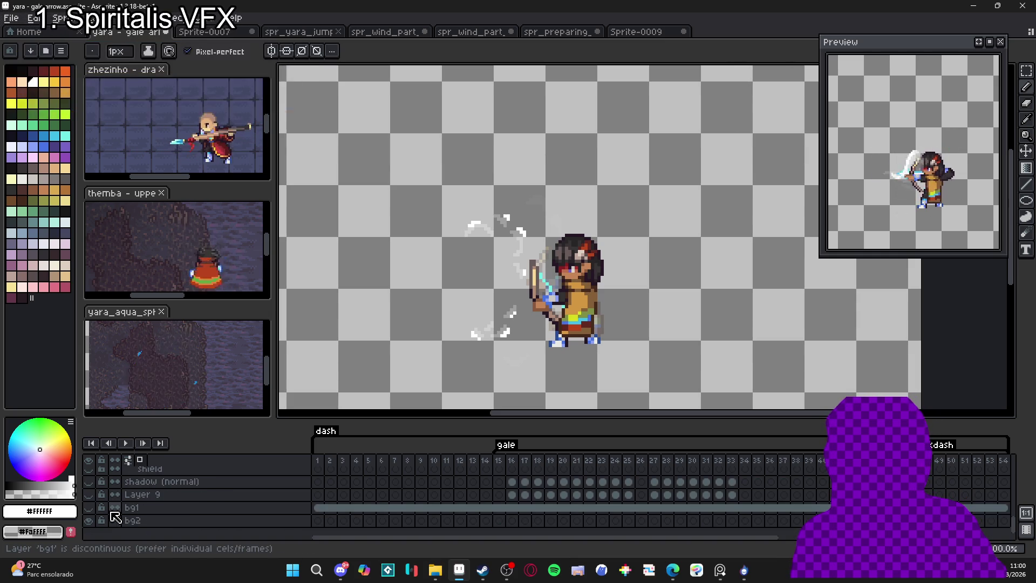
pyautogui.click(89, 507)
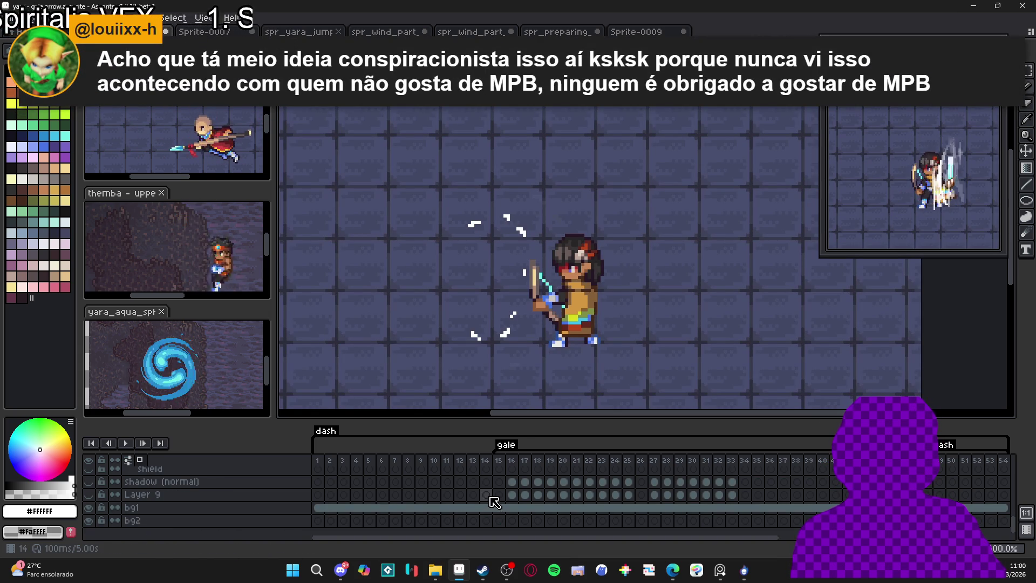
pyautogui.scroll(5, 495, 502)
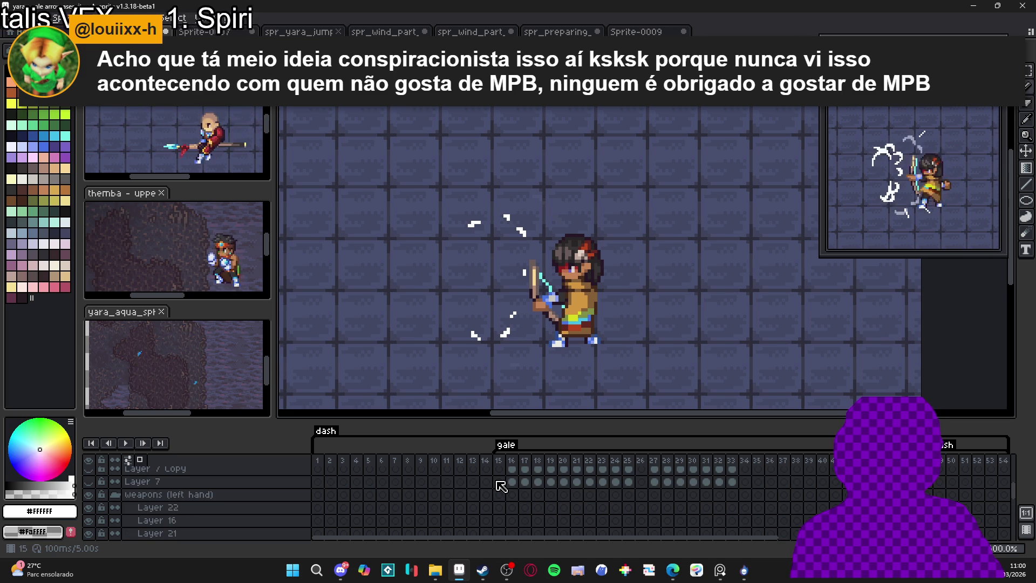
pyautogui.scroll(5, 500, 485)
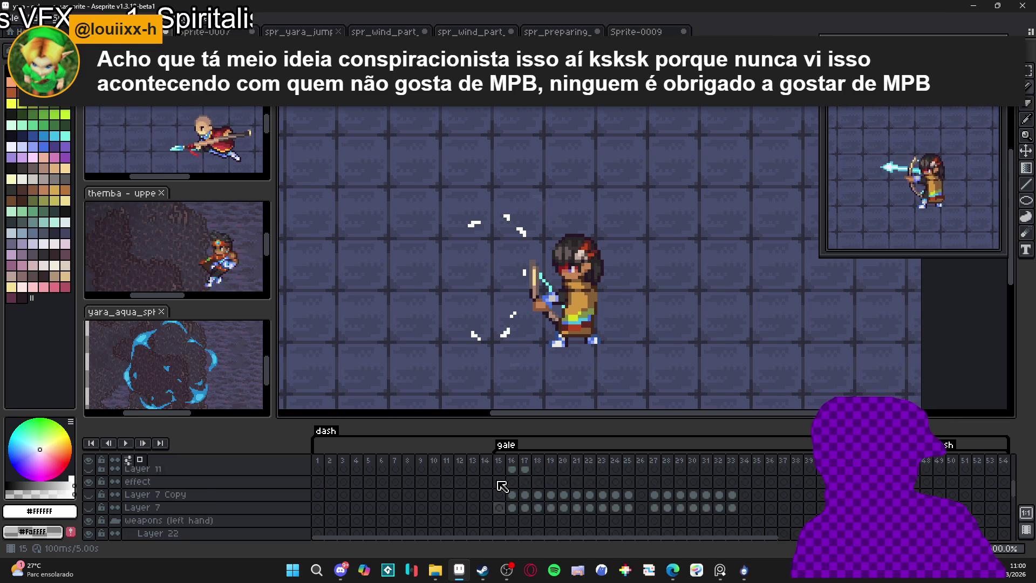
pyautogui.scroll(3, 501, 486)
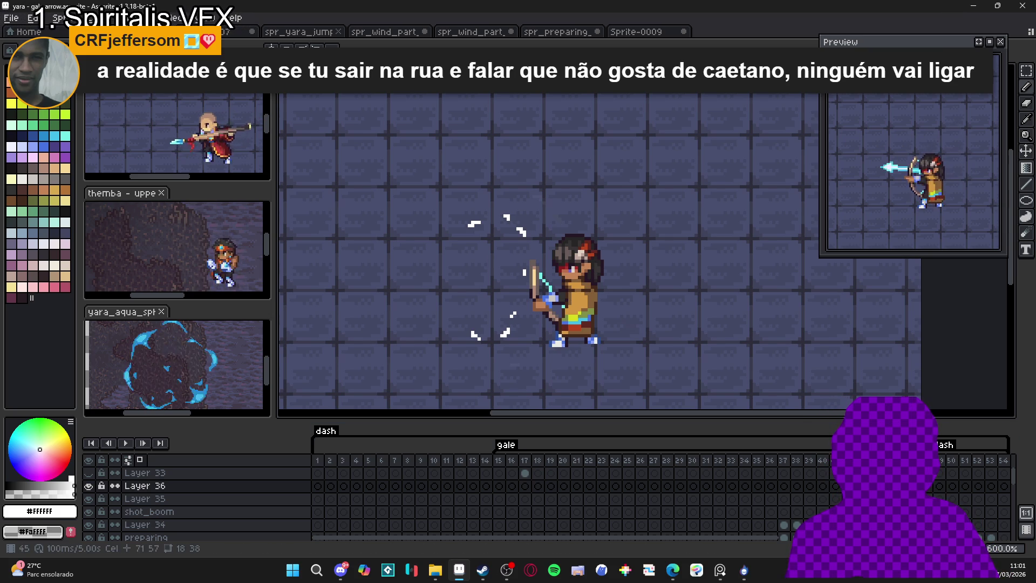
# - Lower the opacity of the wind cels on frame 44 and two earlier frames in Cel Properties
pyautogui.click(887, 486)
pyautogui.press('Left')
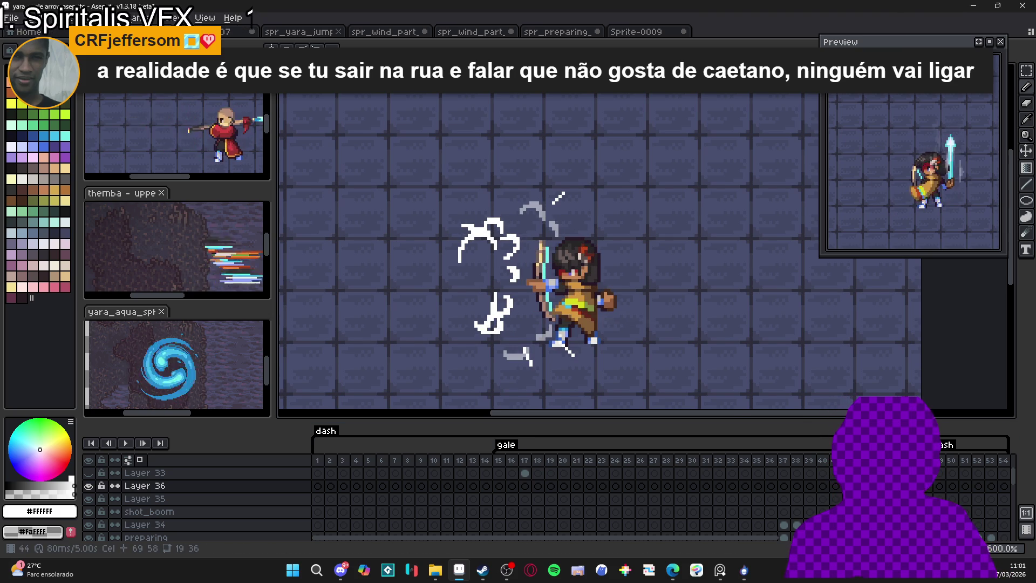
pyautogui.doubleClick(874, 486)
pyautogui.moveTo(670, 426); pyautogui.dragTo(623, 432)
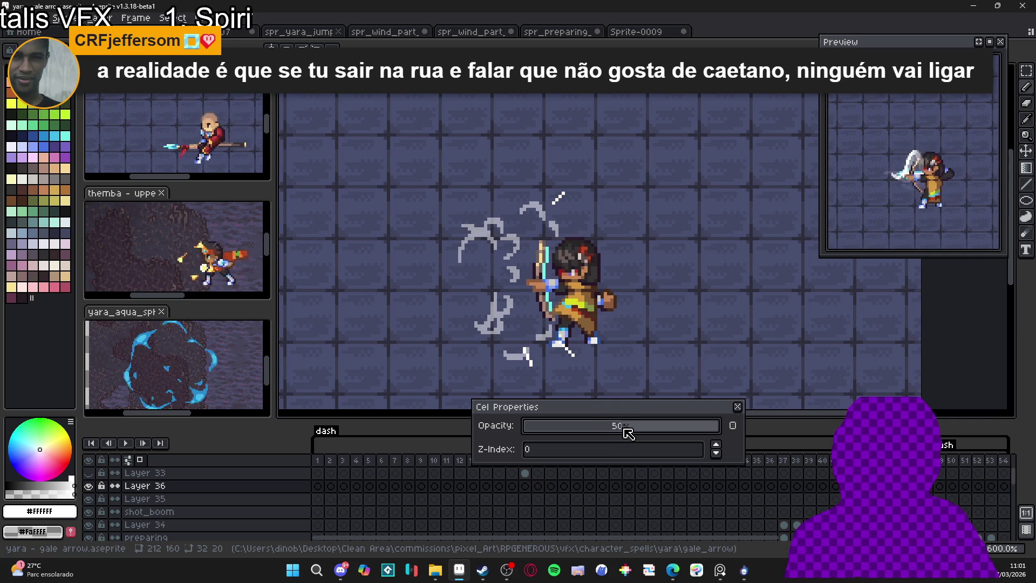
pyautogui.click(737, 406)
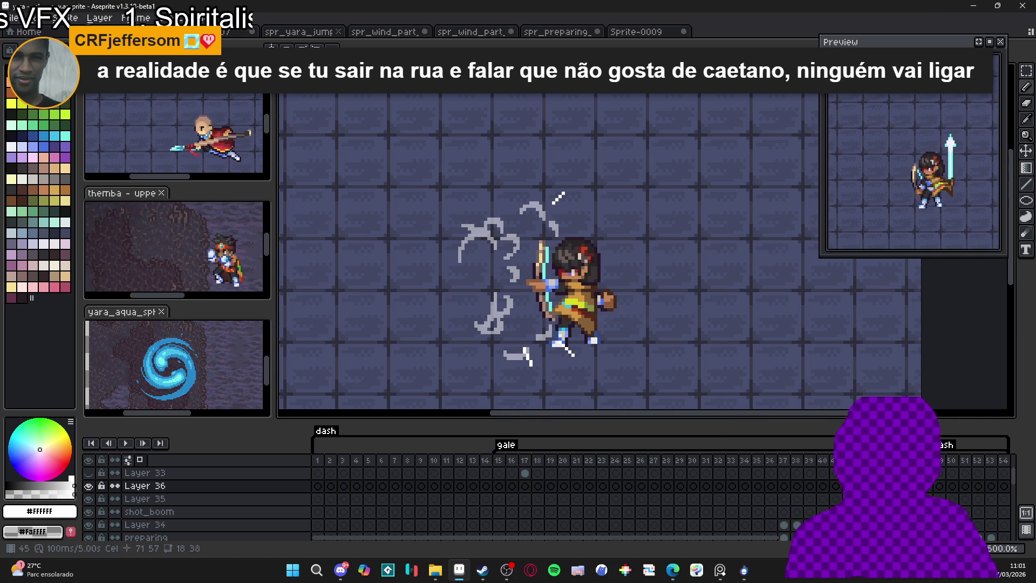
pyautogui.doubleClick(834, 486)
pyautogui.click(567, 430)
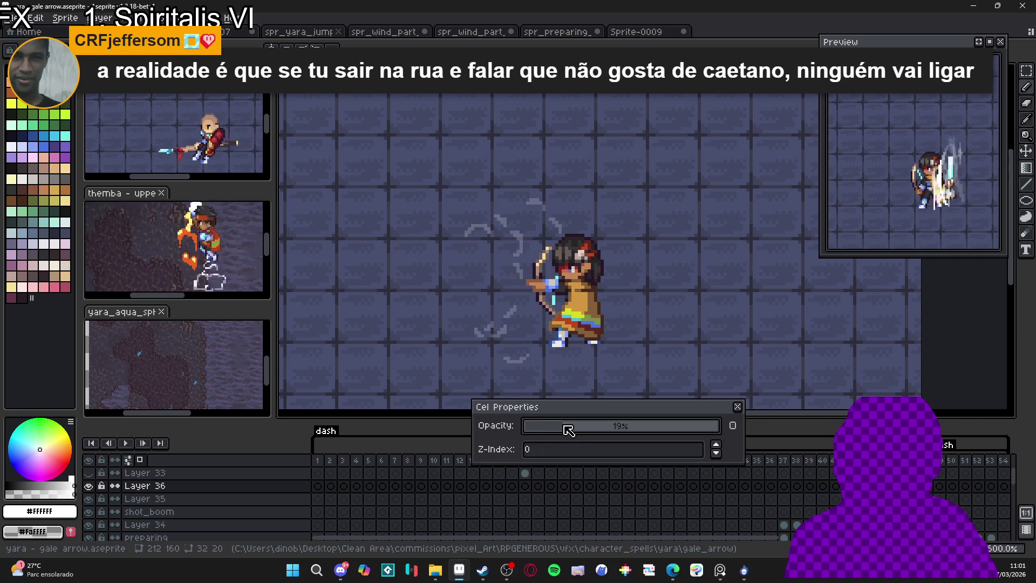
pyautogui.click(737, 407)
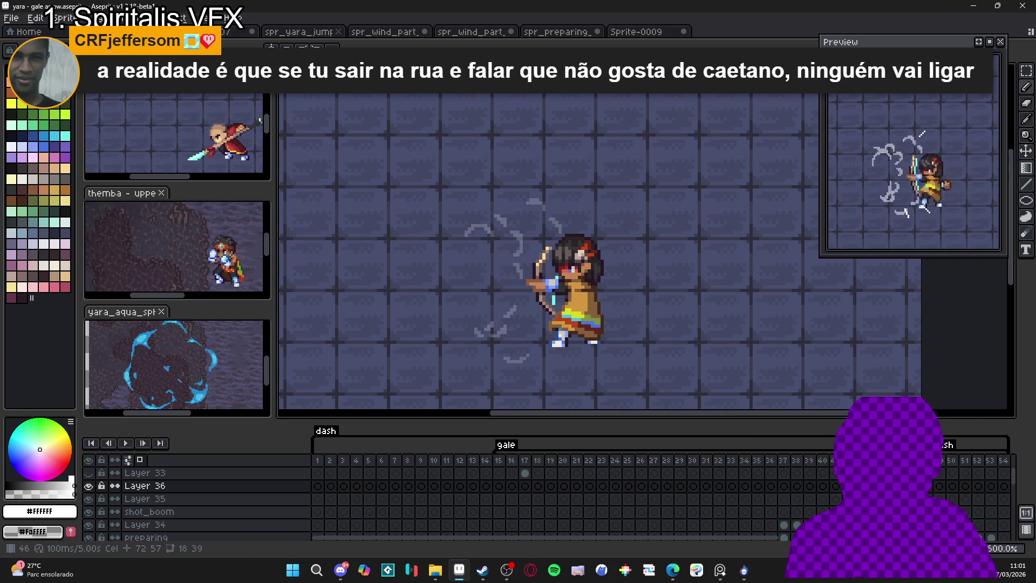
pyautogui.doubleClick(809, 485)
pyautogui.click(536, 426)
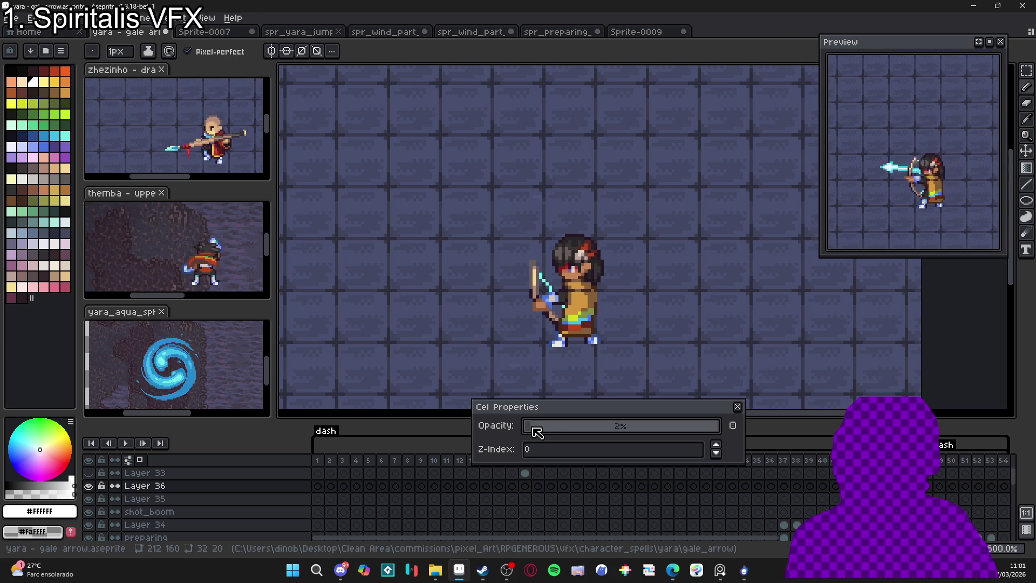
pyautogui.click(539, 425)
# - Close the Cel Properties dialog
pyautogui.click(738, 406)
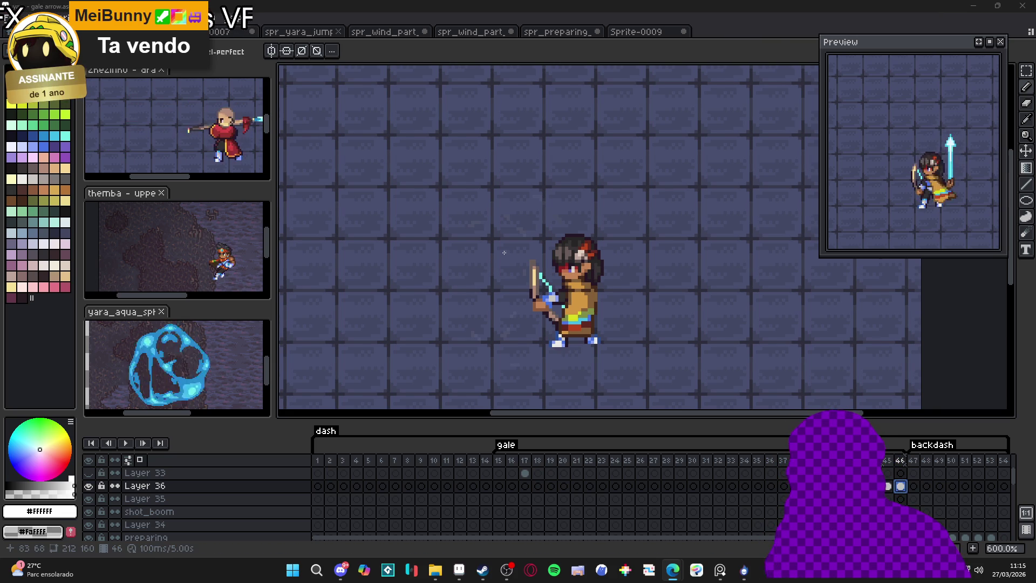
# - Flip to the themba uppercut tab and back, then zoom out to frame the whole gale-arrow canvas
pyautogui.click(231, 255)
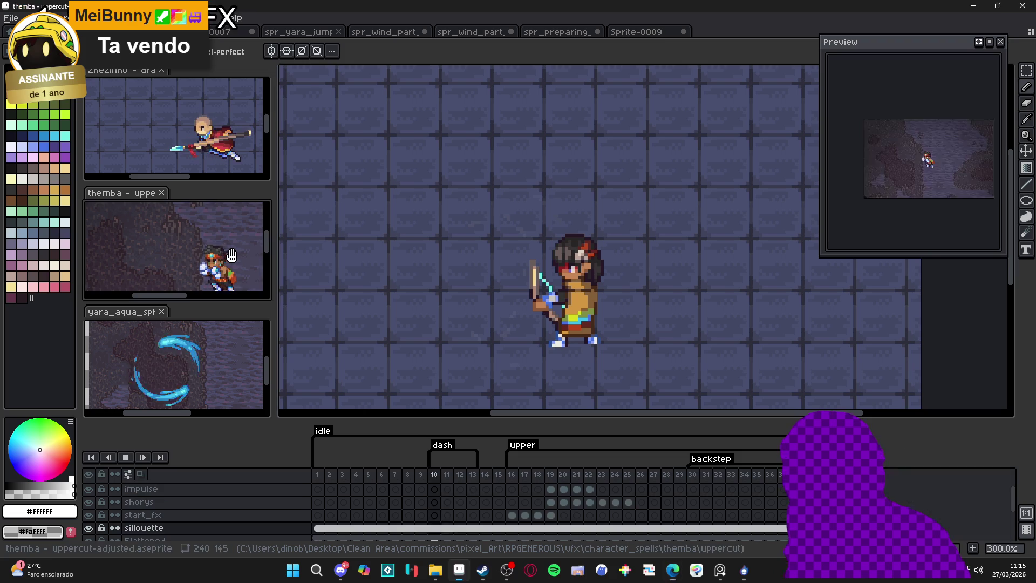
pyautogui.click(167, 365)
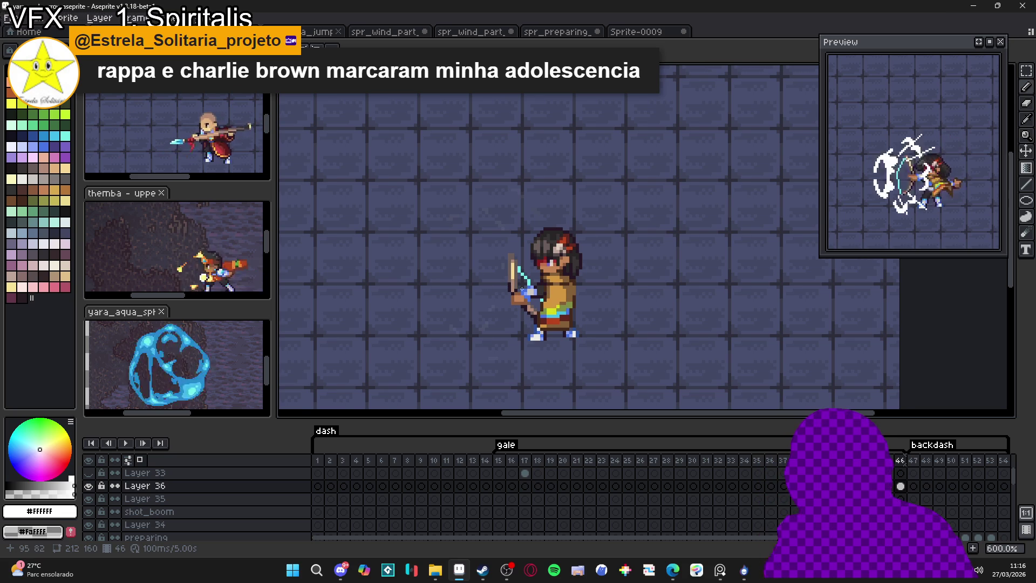
pyautogui.scroll(-2, 521, 289)
pyautogui.moveTo(521, 289)
pyautogui.mouseDown()
pyautogui.moveTo(546, 248)
pyautogui.moveTo(536, 230)
pyautogui.moveTo(545, 254)
pyautogui.mouseUp()
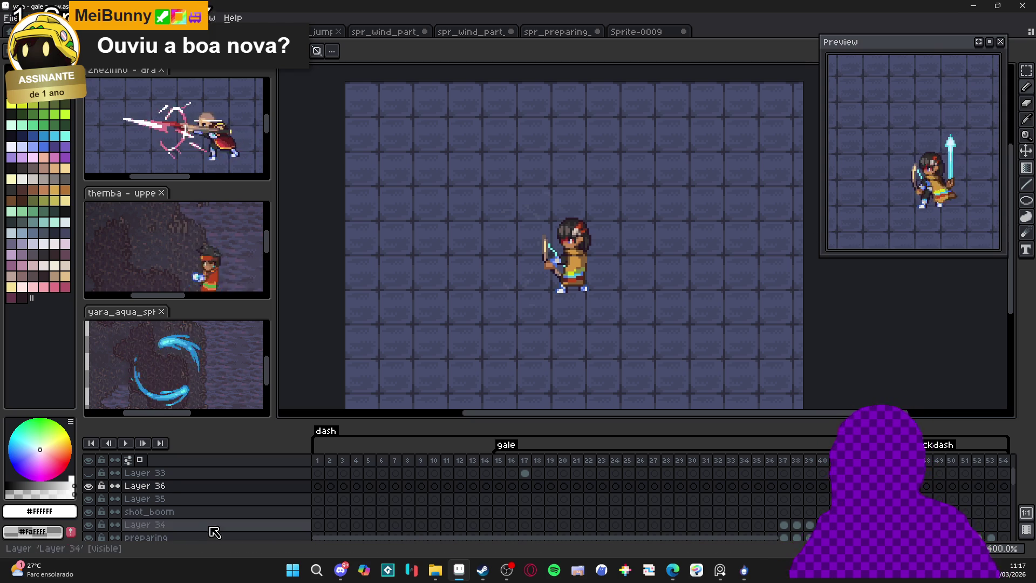
# - Toggle the bg1 layer off and on, then play the gale-arrow animation
pyautogui.scroll(-5, 186, 507)
pyautogui.scroll(-5, 186, 507)
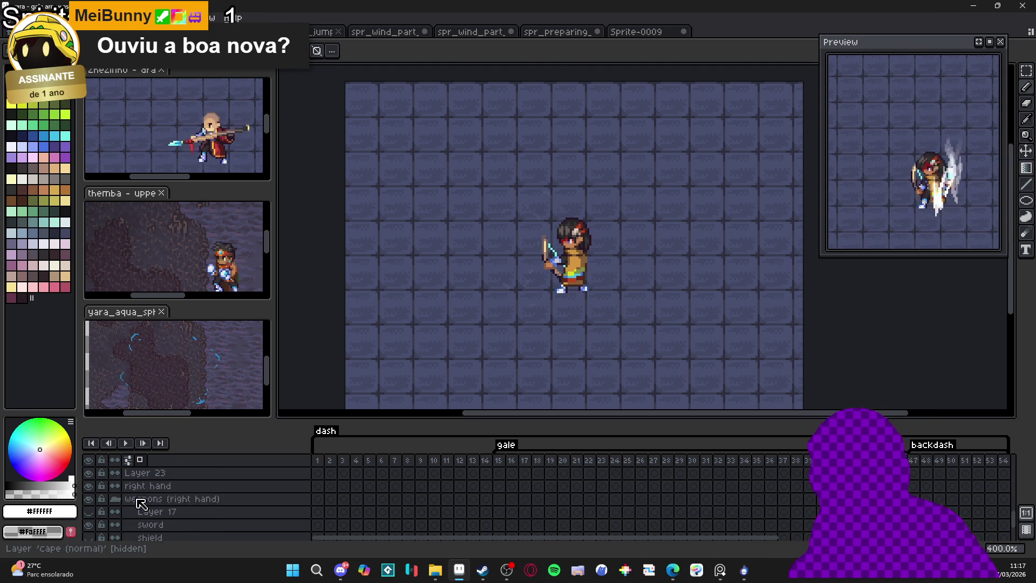
pyautogui.click(88, 508)
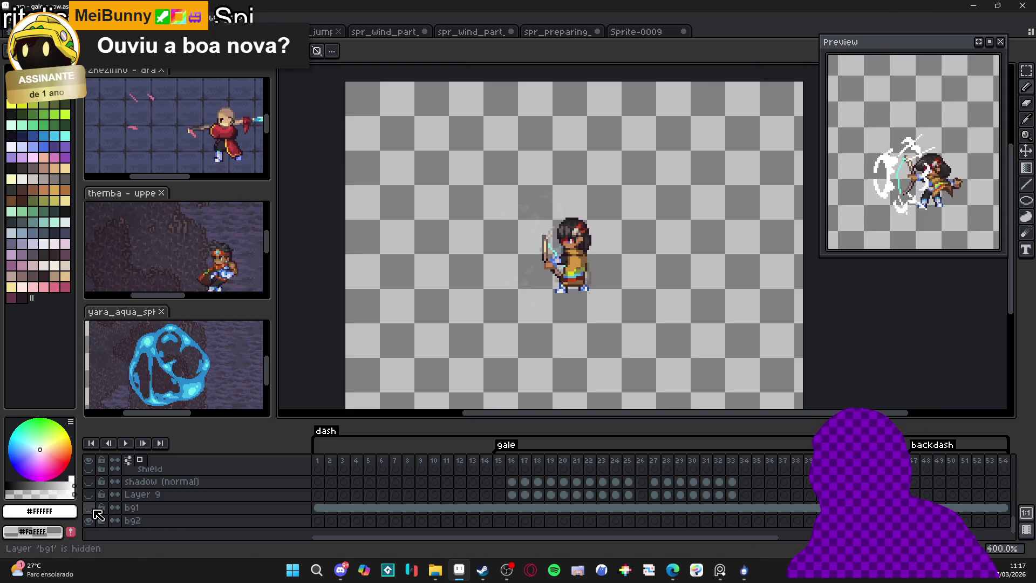
pyautogui.click(89, 507)
pyautogui.scroll(-1, 590, 308)
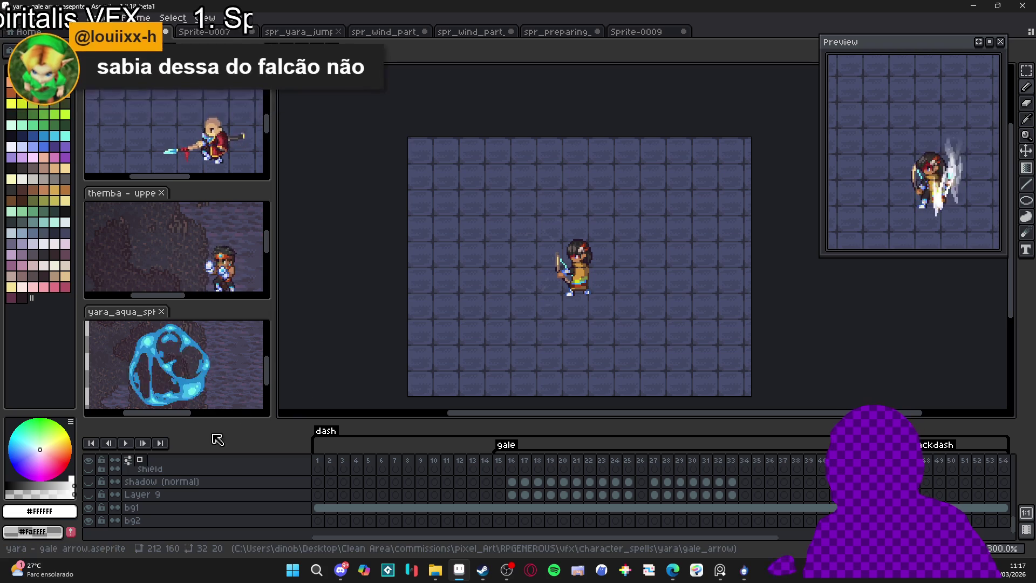
pyautogui.click(126, 444)
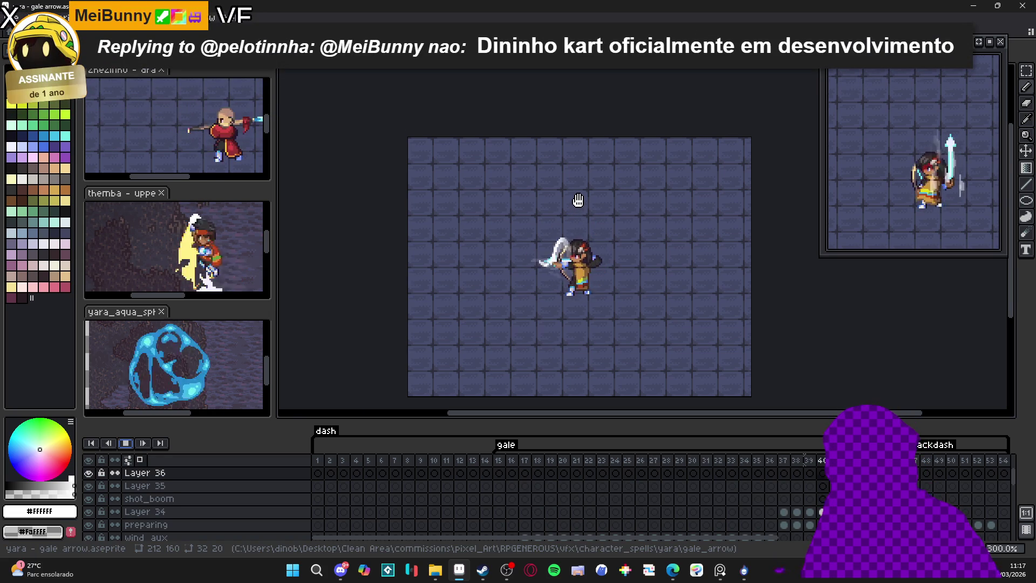
# - Crop the canvas to 150×108 pixels by trimming the top and right edges around the archer
pyautogui.hotkey('ctrl', 'alt', 'c')
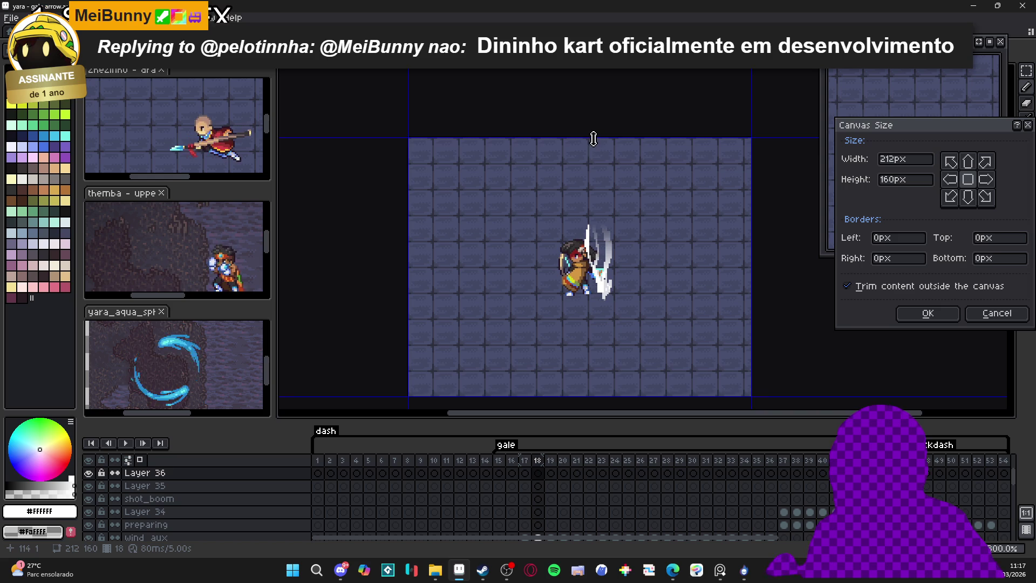
pyautogui.moveTo(594, 139)
pyautogui.mouseDown()
pyautogui.moveTo(592, 167)
pyautogui.moveTo(604, 180)
pyautogui.mouseUp()
pyautogui.moveTo(751, 278); pyautogui.dragTo(703, 271)
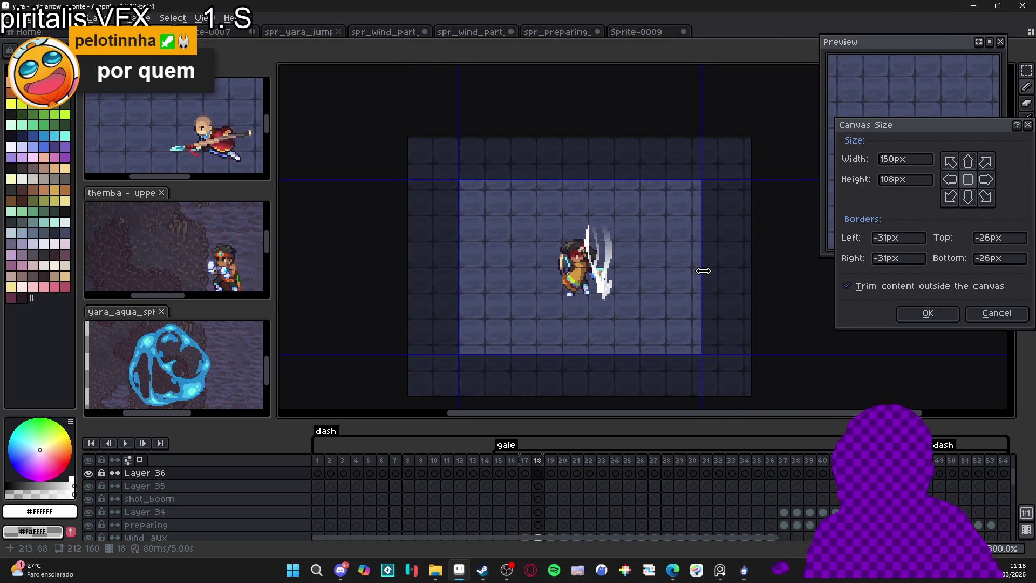
pyautogui.click(947, 318)
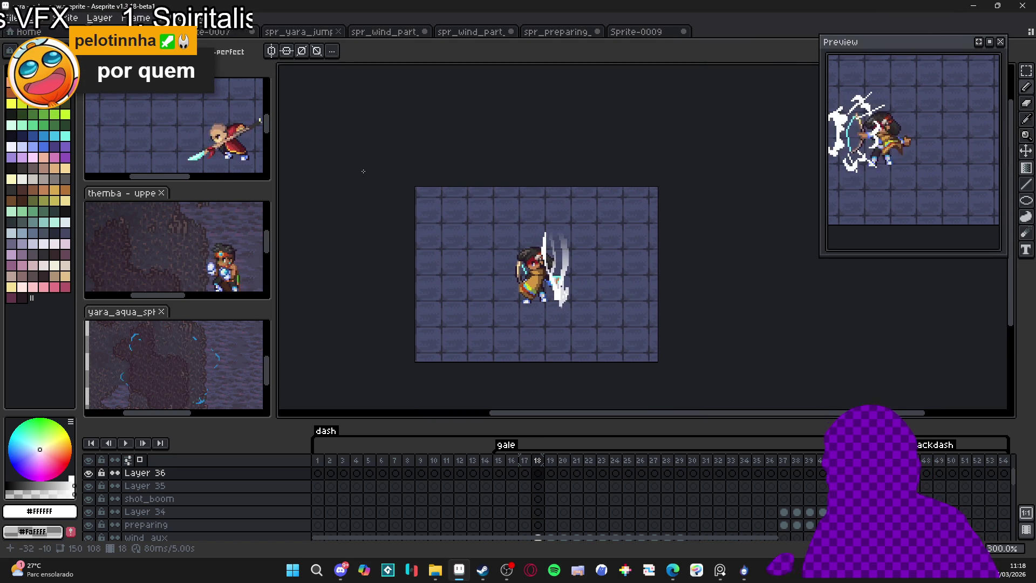
pyautogui.moveTo(914, 174); pyautogui.dragTo(977, 204)
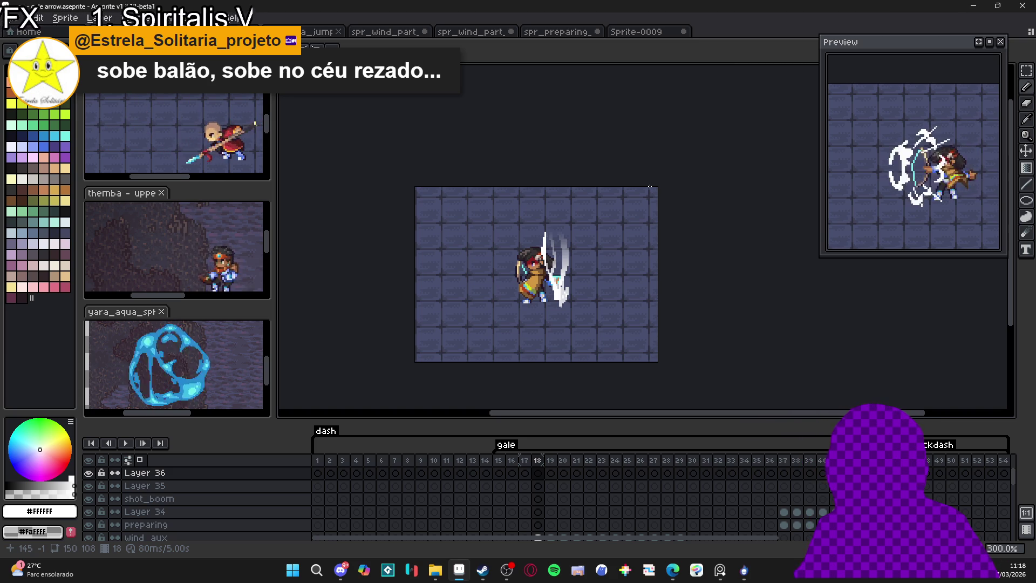
# - Export the animation as 'yara - gale arrow_preview.gif', resized to 400%
pyautogui.hotkey('ctrl', 'alt', 'shift', 's')
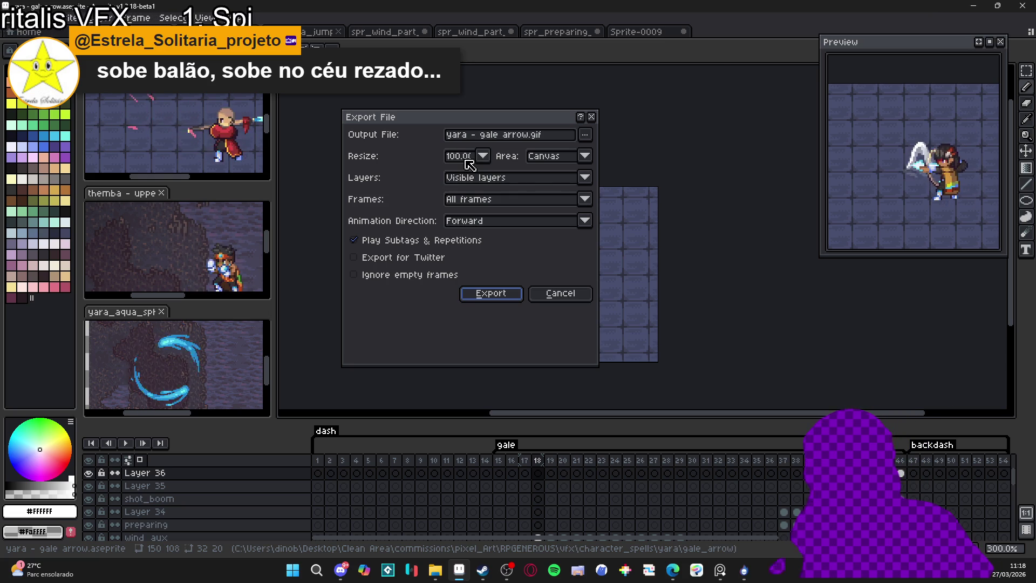
pyautogui.click(589, 139)
pyautogui.click(548, 156)
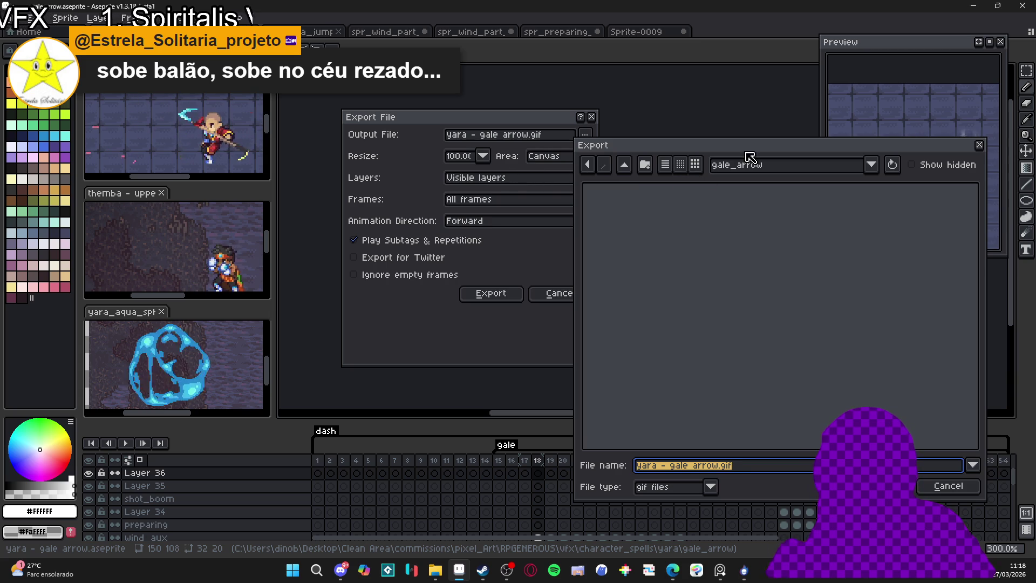
pyautogui.moveTo(656, 148)
pyautogui.mouseDown()
pyautogui.moveTo(700, 119)
pyautogui.moveTo(686, 121)
pyautogui.mouseUp()
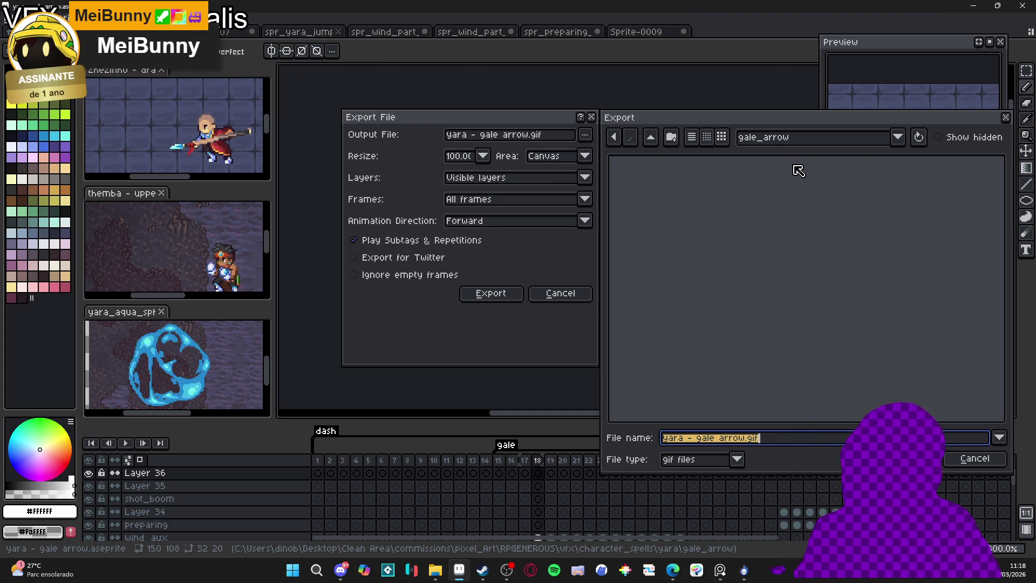
pyautogui.click(755, 439)
pyautogui.write('_prev')
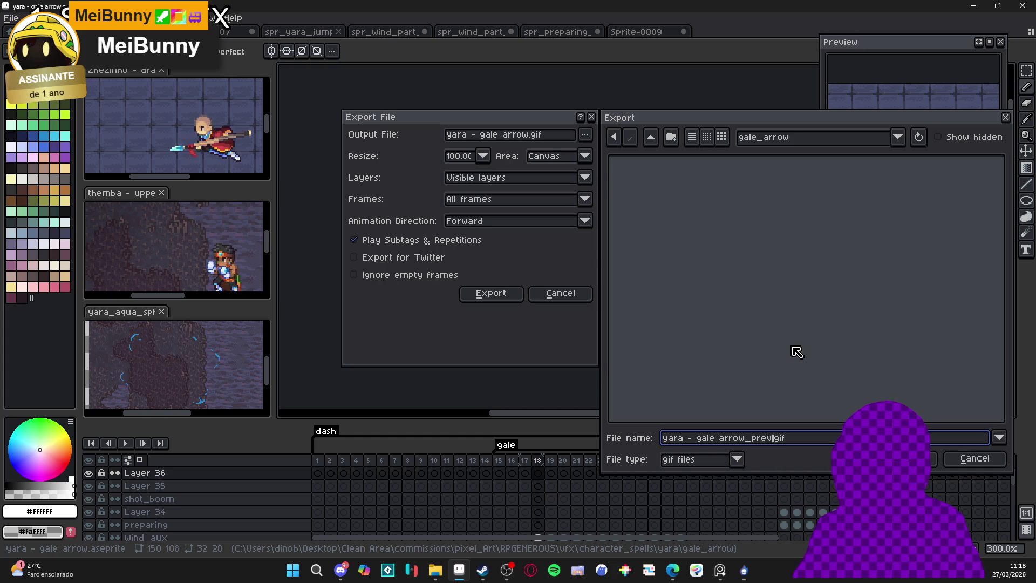
pyautogui.write('ie')
pyautogui.write('w')
pyautogui.press('Return')
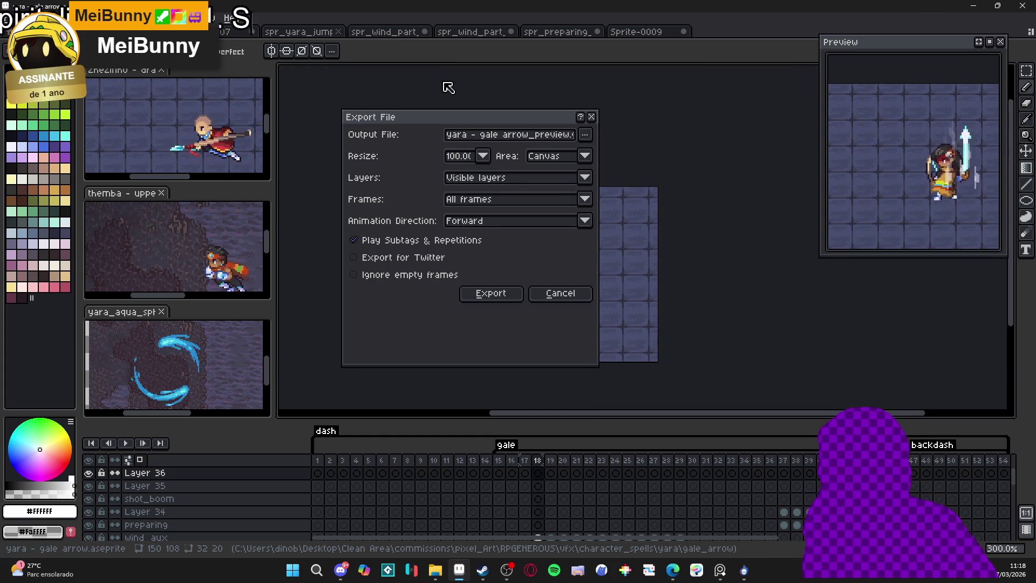
pyautogui.click(466, 156)
pyautogui.click(465, 223)
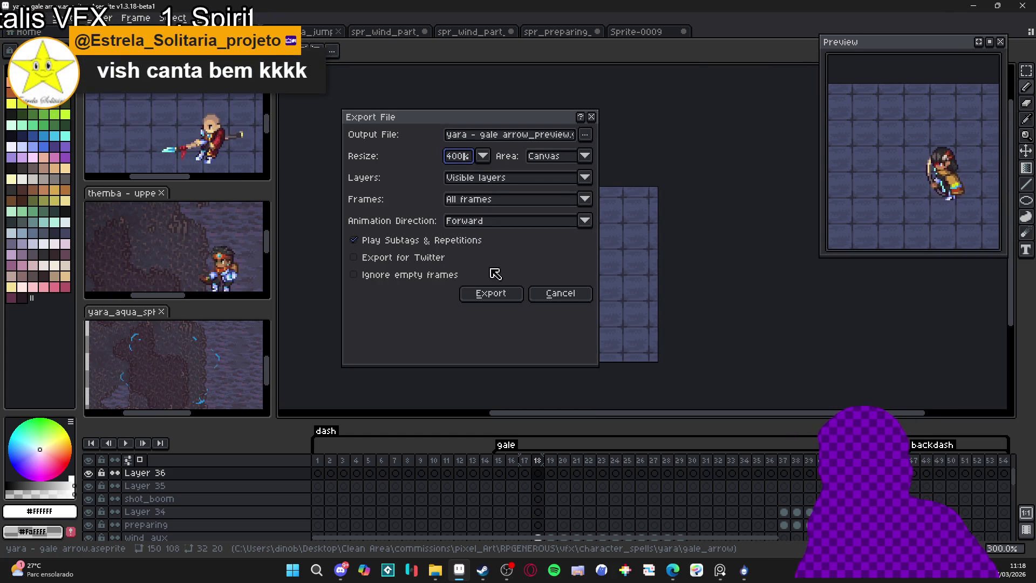
pyautogui.click(501, 296)
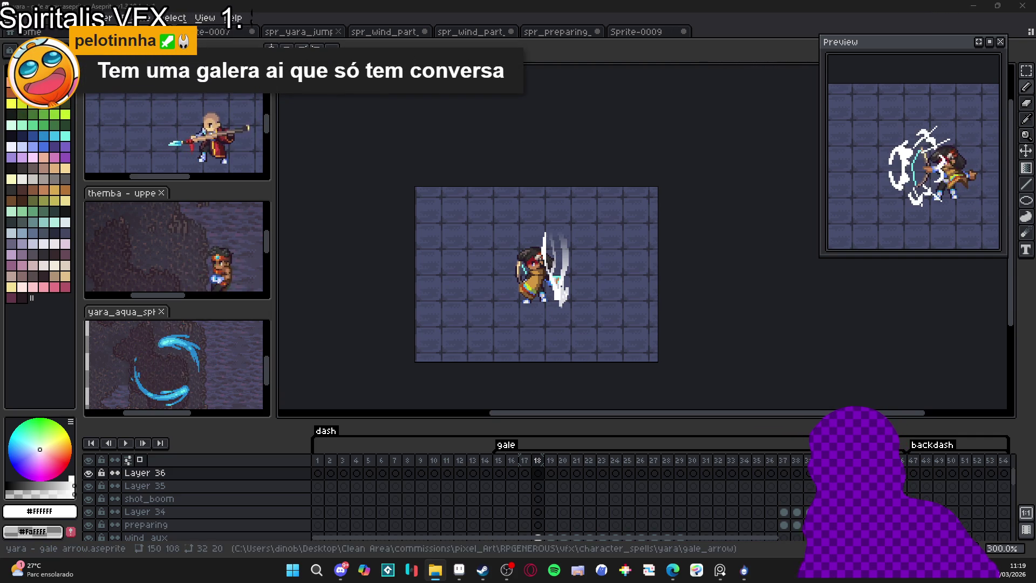
# - Open the gale_arrow folder in File Explorer to find the exported preview GIF
pyautogui.click(435, 569)
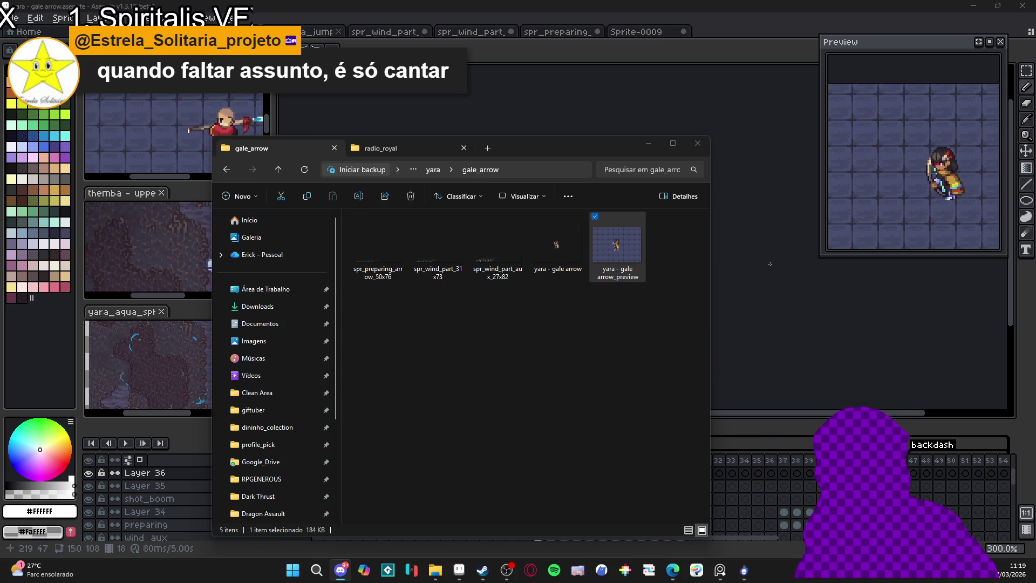
# - Minimize File Explorer to return to the 150×108 gale arrow canvas
pyautogui.click(648, 143)
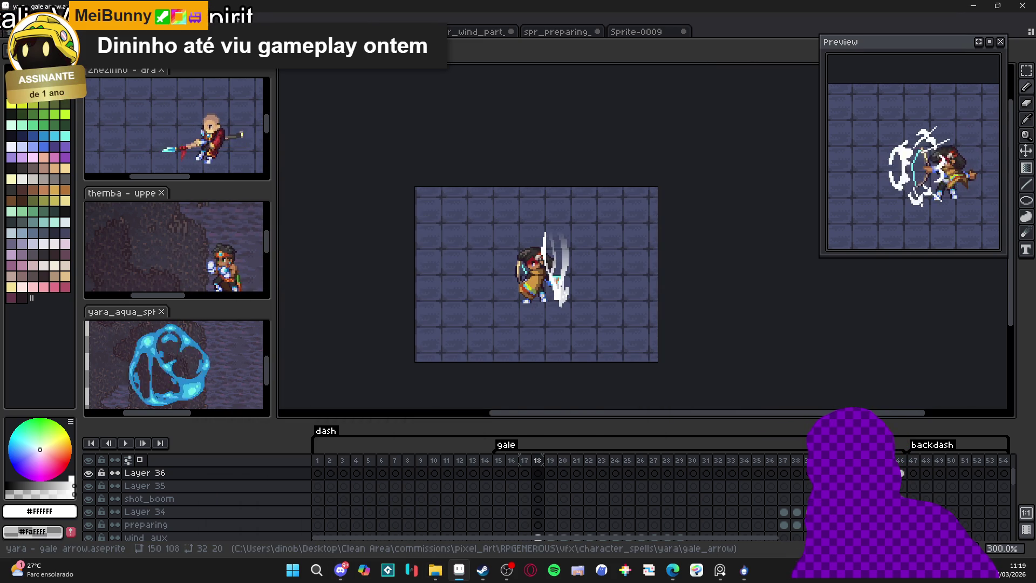
# - Switch to the media player showing the 2026-03-26_21-22-27 kart gameplay clip
pyautogui.click(342, 572)
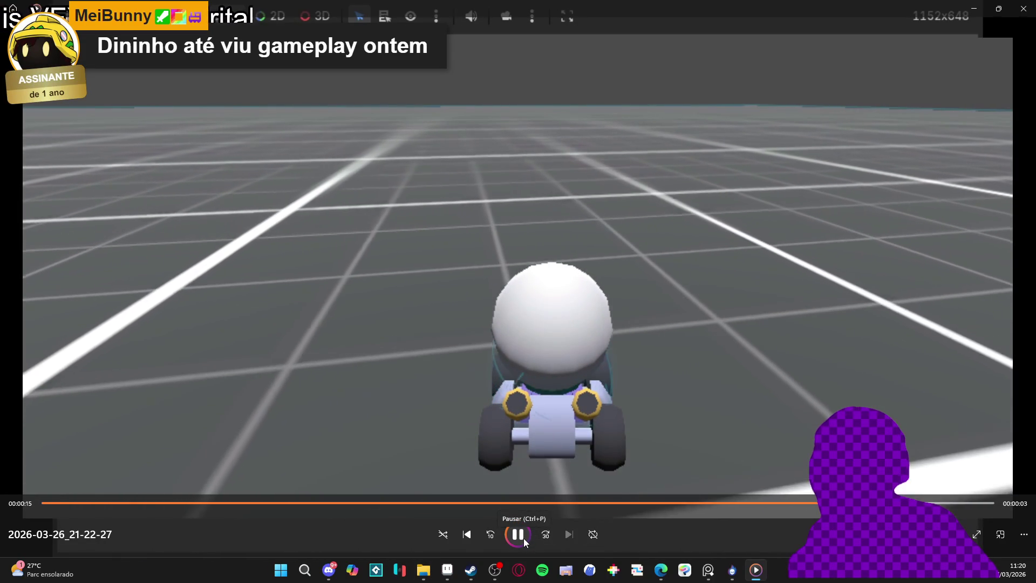
# - Pause the kart gameplay clip and close the media player
pyautogui.click(518, 534)
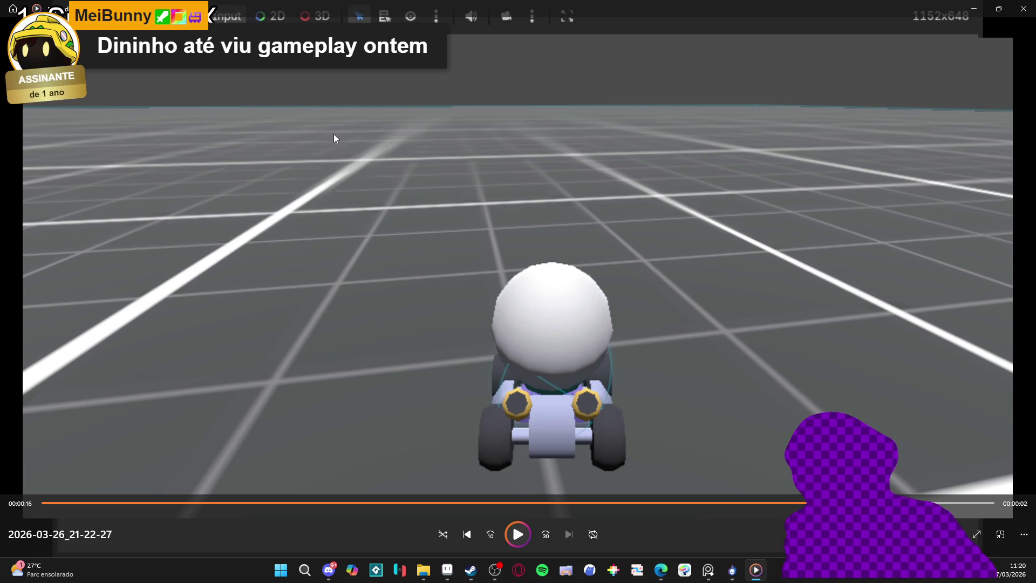
pyautogui.click(1024, 8)
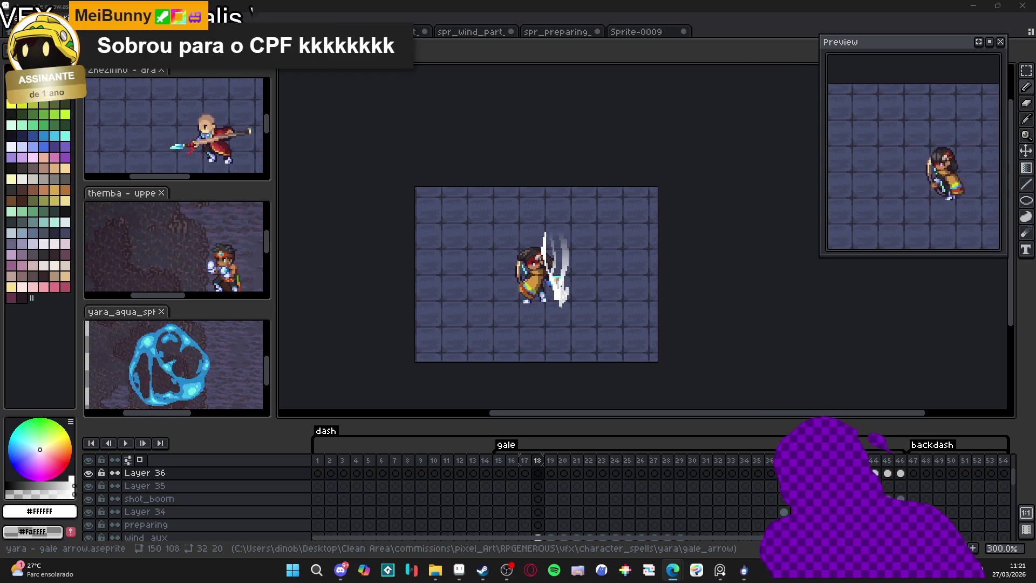
pyautogui.click(442, 576)
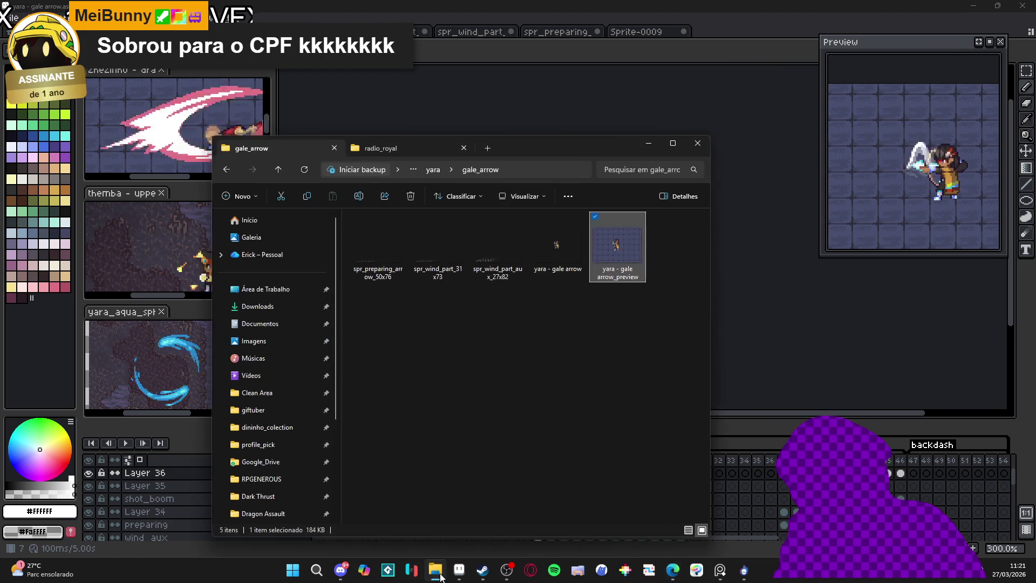
pyautogui.click(648, 143)
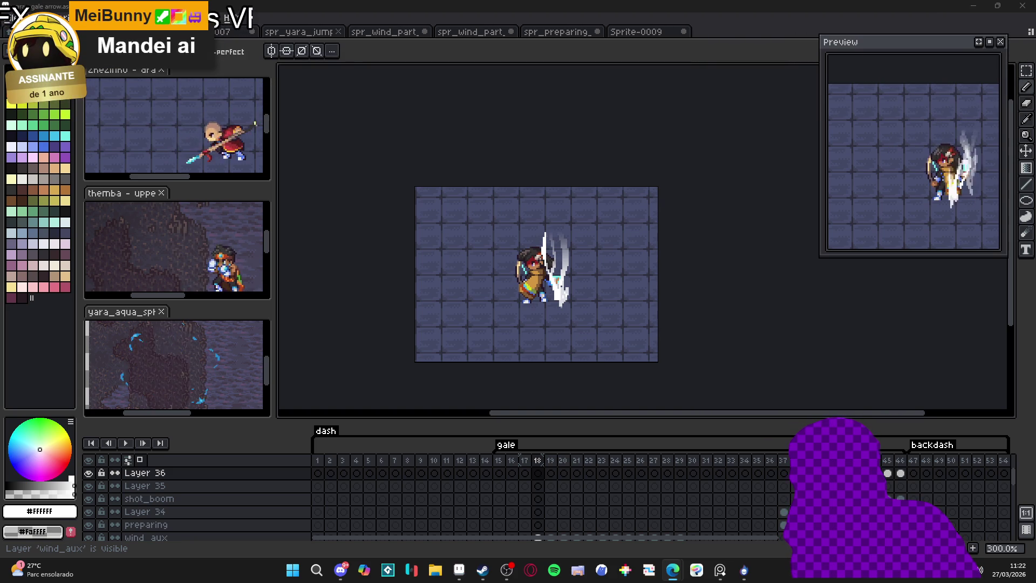
# - Maximize the Edge window showing the Bluesky Fogo de Chão post
pyautogui.moveTo(492, 429); pyautogui.dragTo(492, 5)
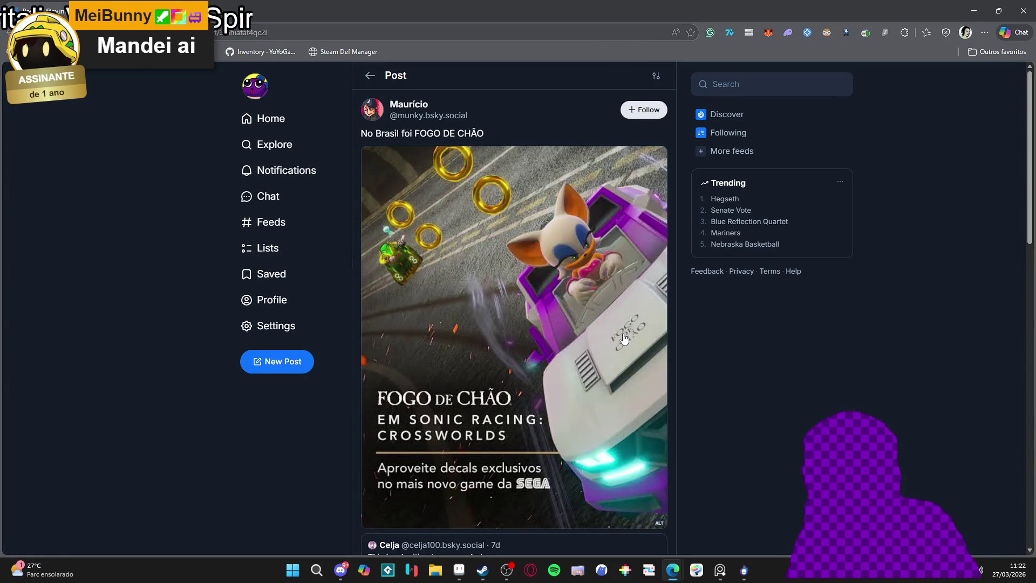
# - Scroll through the FOGO DE CHÃO post and its screenshot, then Alt+Tab out of the browser
pyautogui.scroll(-4, 609, 351)
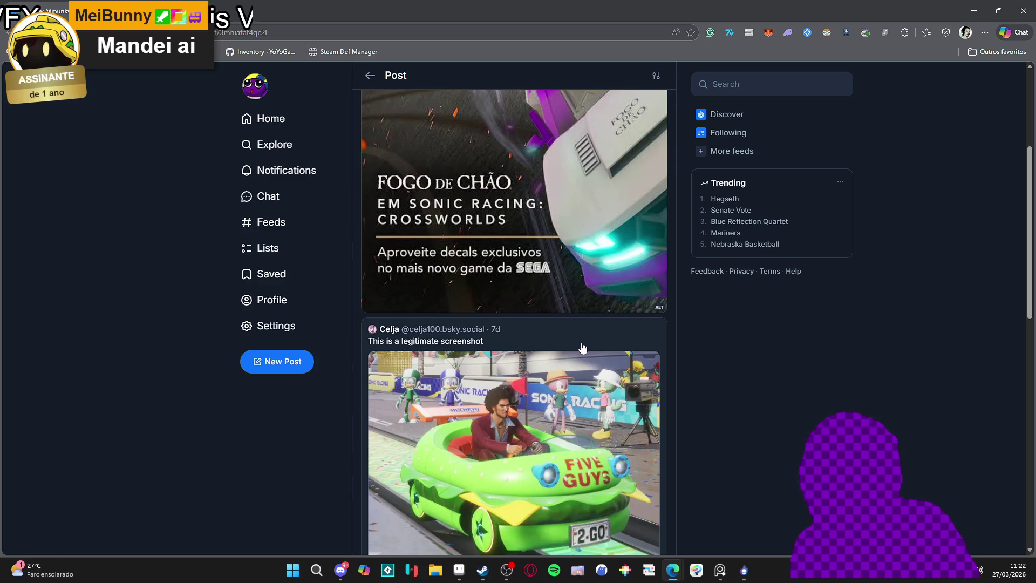
pyautogui.scroll(-3, 586, 337)
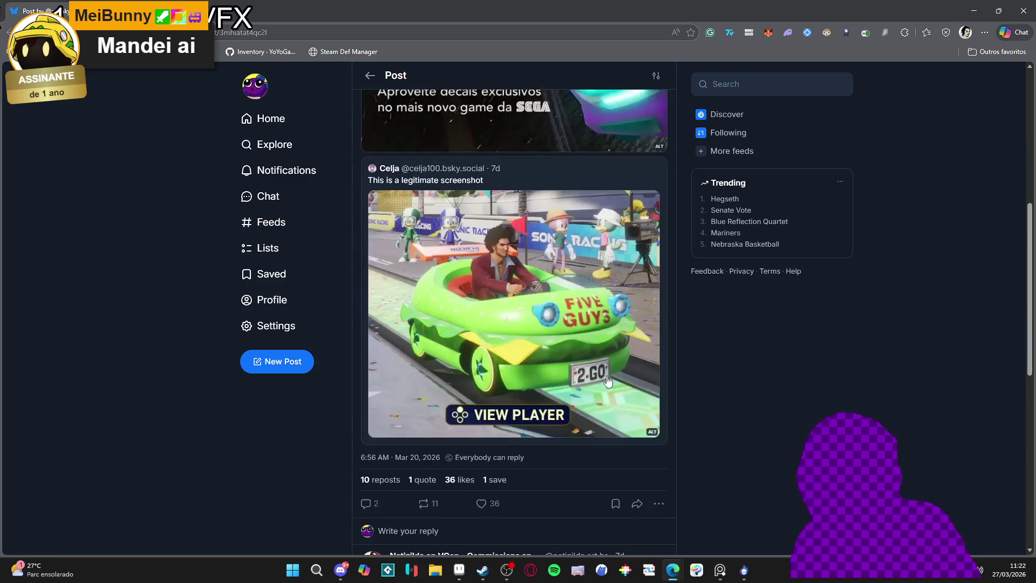
pyautogui.scroll(4, 601, 324)
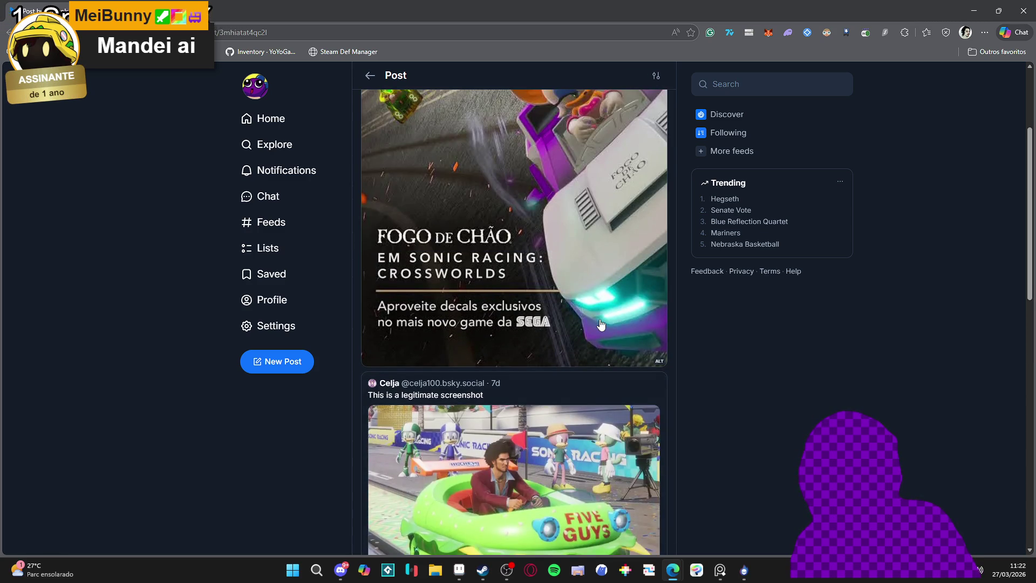
pyautogui.scroll(3, 601, 324)
pyautogui.hotkey('alt', 'Tab')
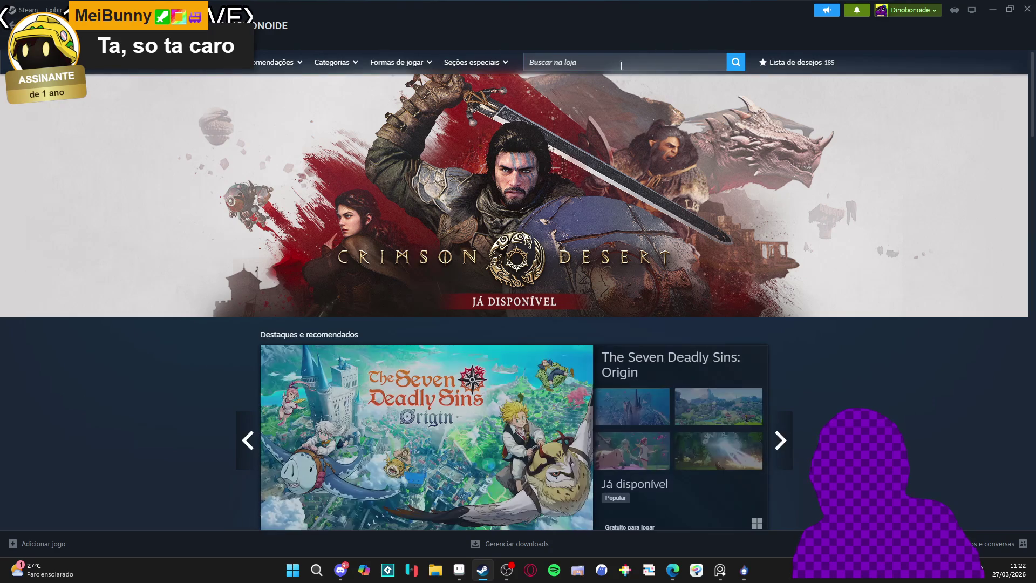
# - Search the Steam store for Sonic Racing: CrossWorlds and add it to the wishlist
pyautogui.click(616, 64)
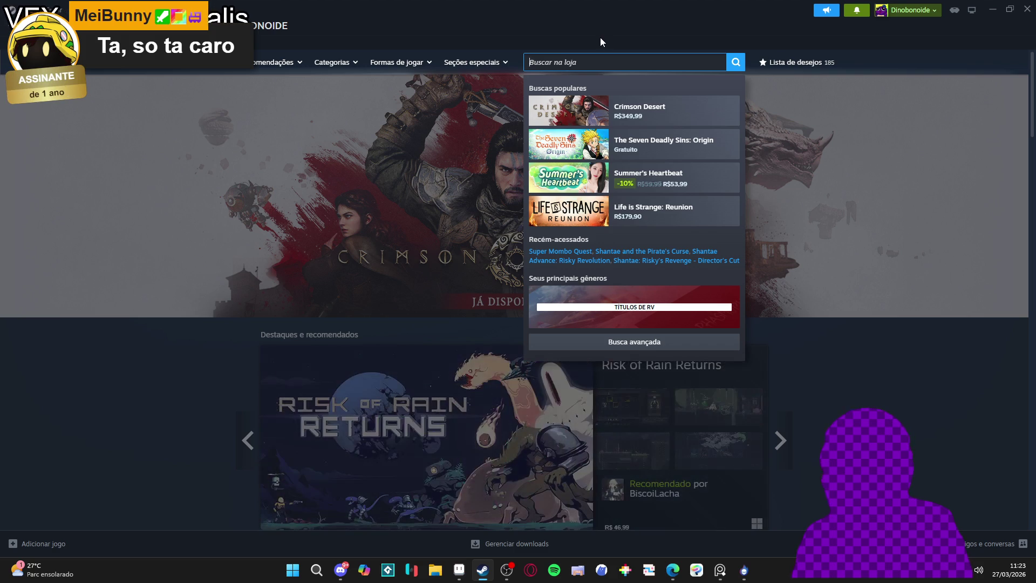
pyautogui.write('soni')
pyautogui.write('cross wo')
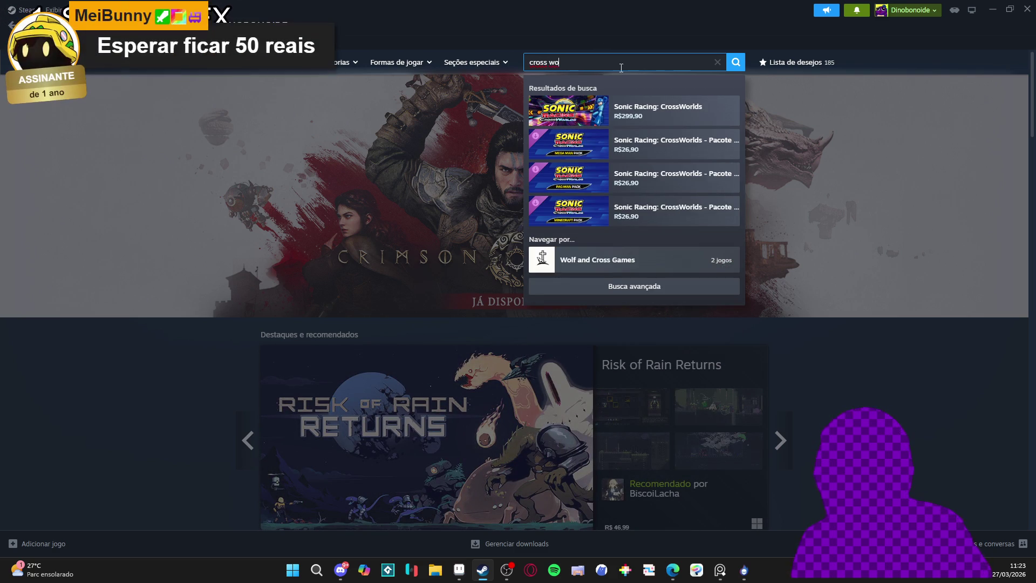
pyautogui.press('Return')
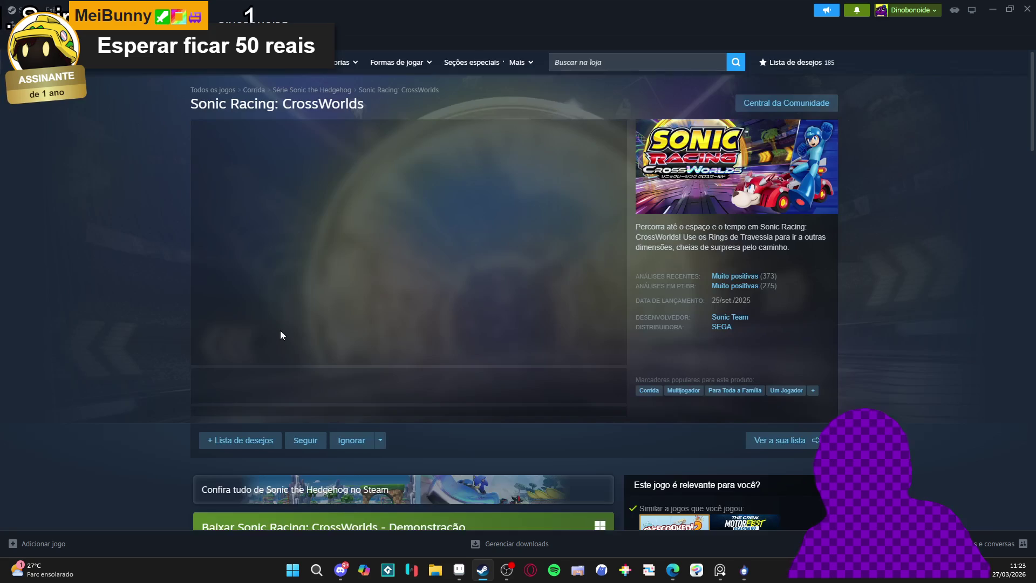
pyautogui.scroll(-3, 280, 330)
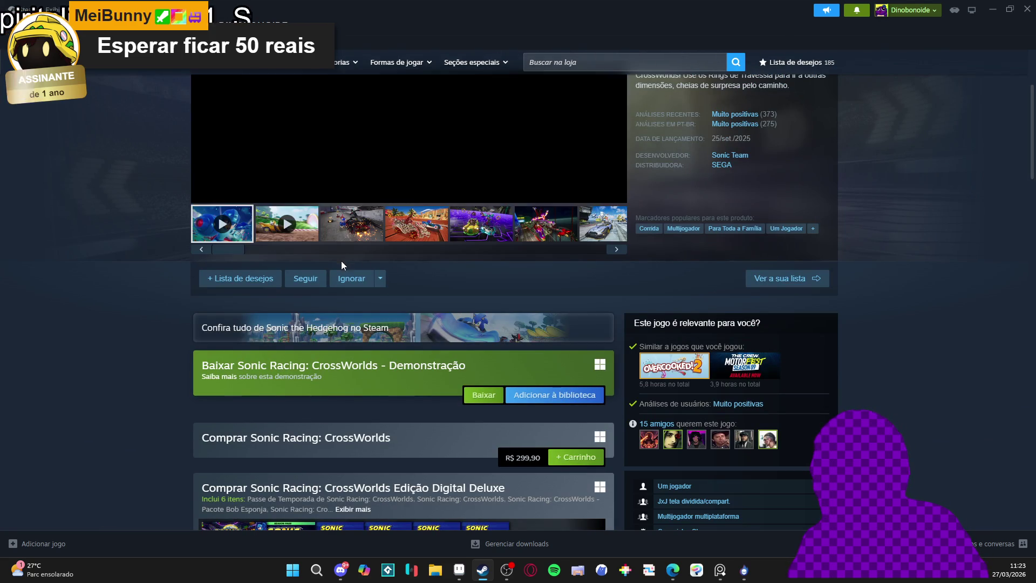
pyautogui.click(253, 279)
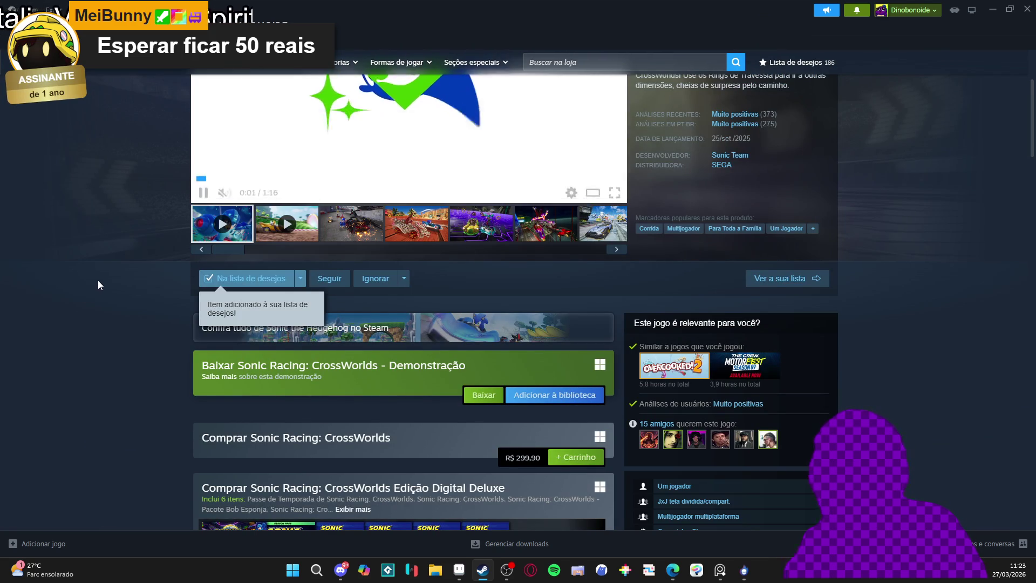
# - View the desert, purple track and night-city screenshots, then minimize Steam
pyautogui.scroll(3, 99, 280)
pyautogui.click(617, 345)
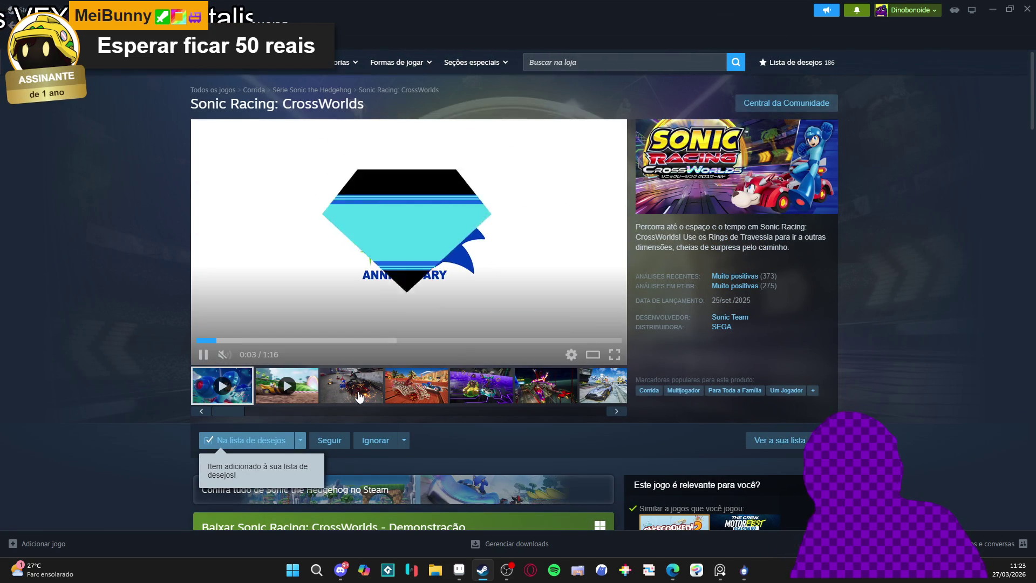
pyautogui.click(413, 388)
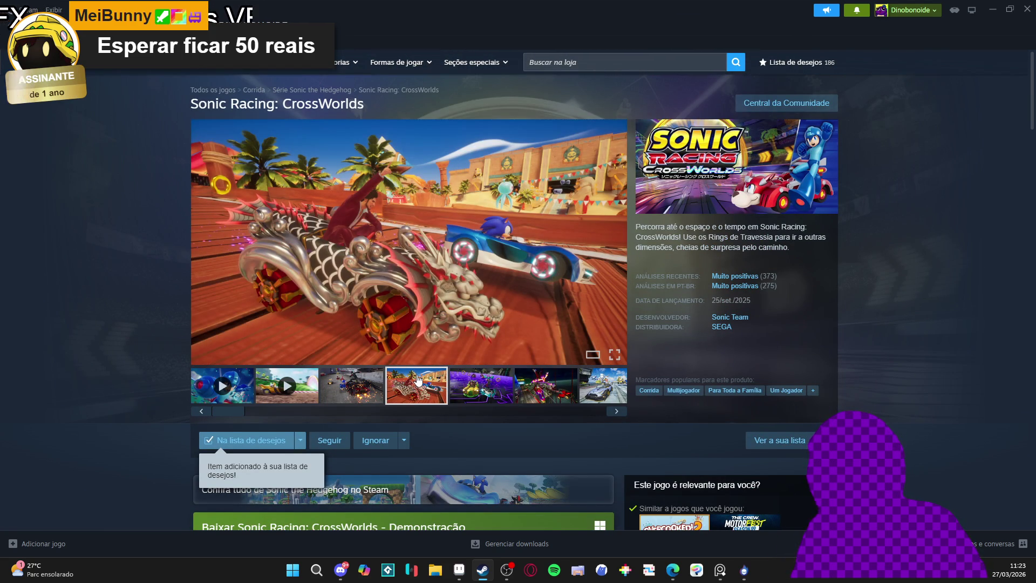
pyautogui.click(494, 378)
pyautogui.click(544, 380)
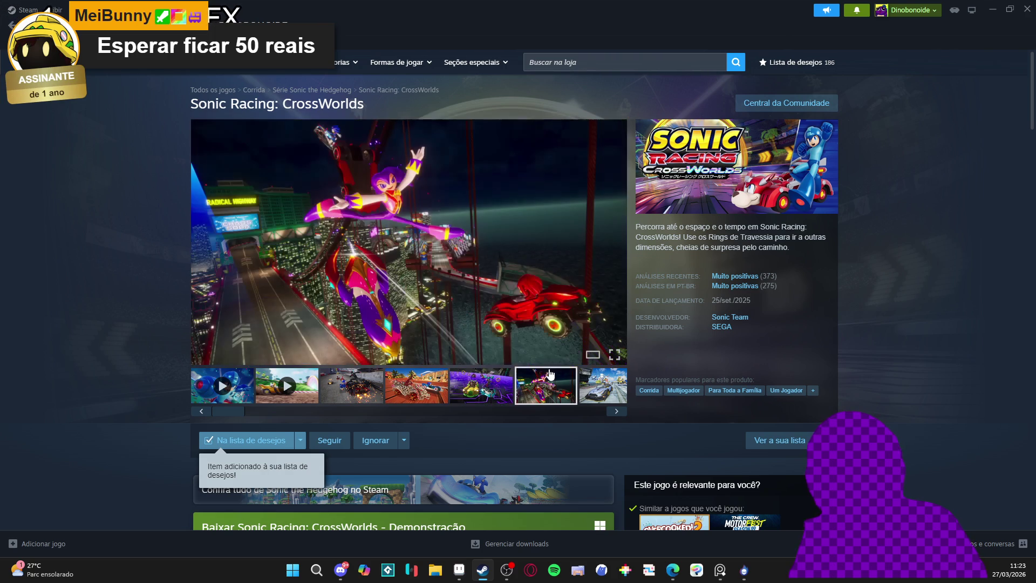
pyautogui.click(996, 10)
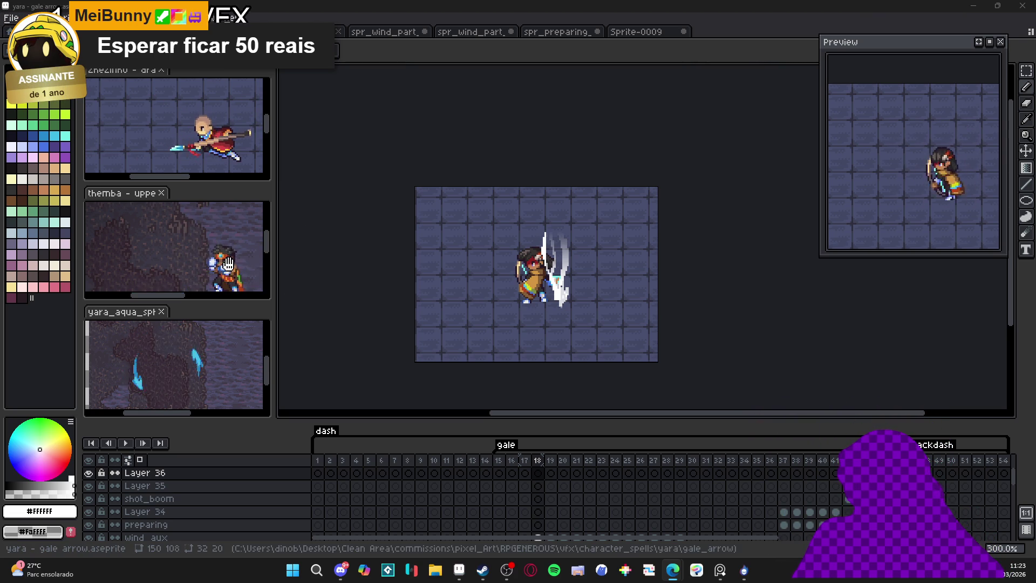
# - Switch to the 'zhezinho - thunder strike v2' sprite and play then stop its animation
pyautogui.click(235, 259)
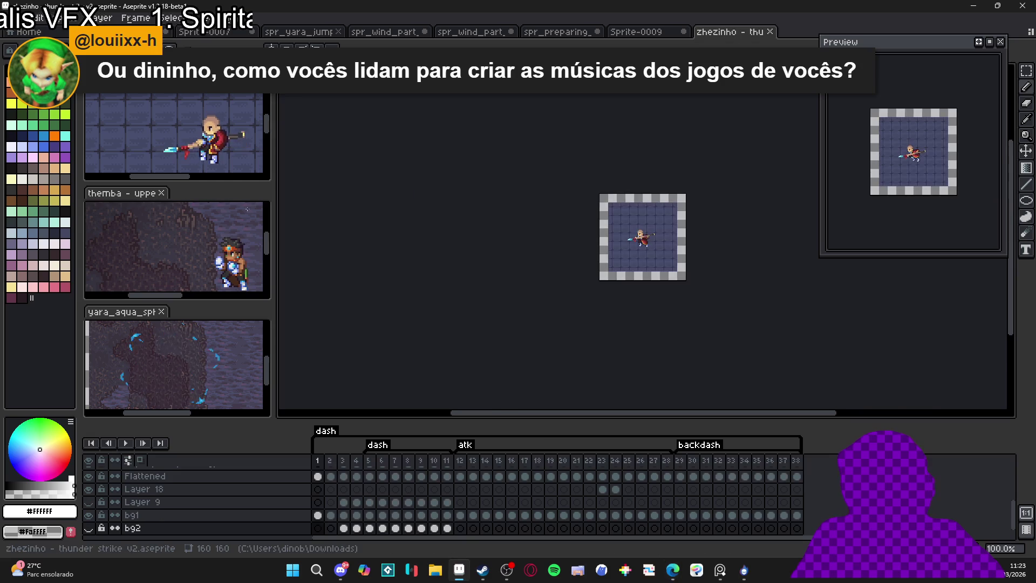
pyautogui.click(126, 443)
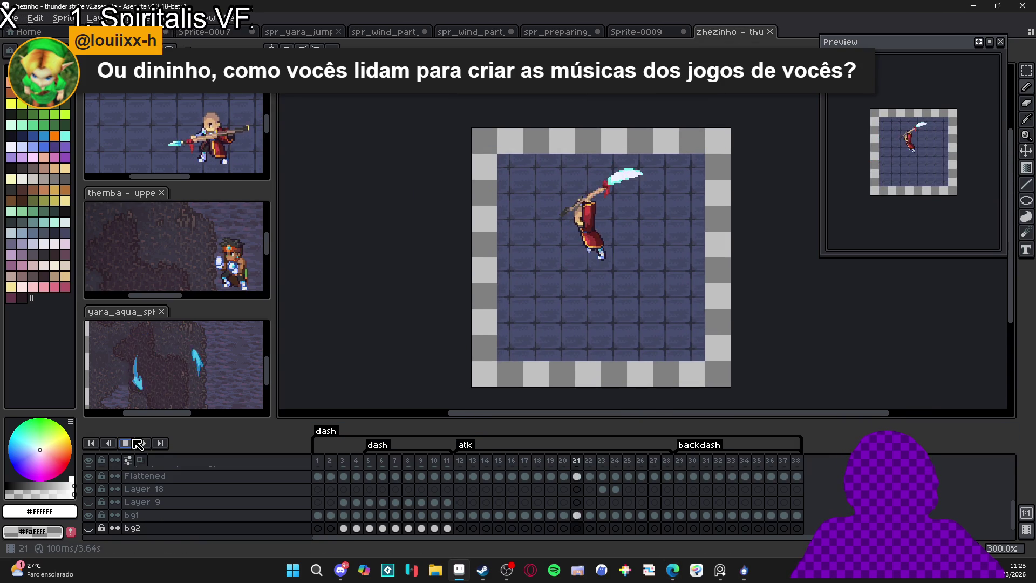
pyautogui.click(131, 441)
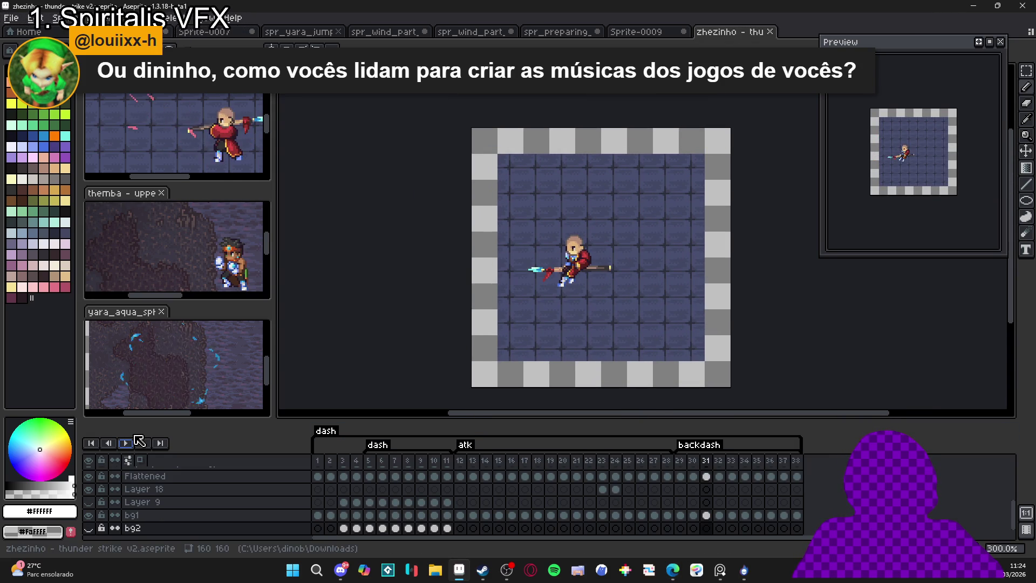
# - Compare frames 27, 26 and 15, then bring the Steam library to the front
pyautogui.click(655, 463)
pyautogui.click(641, 474)
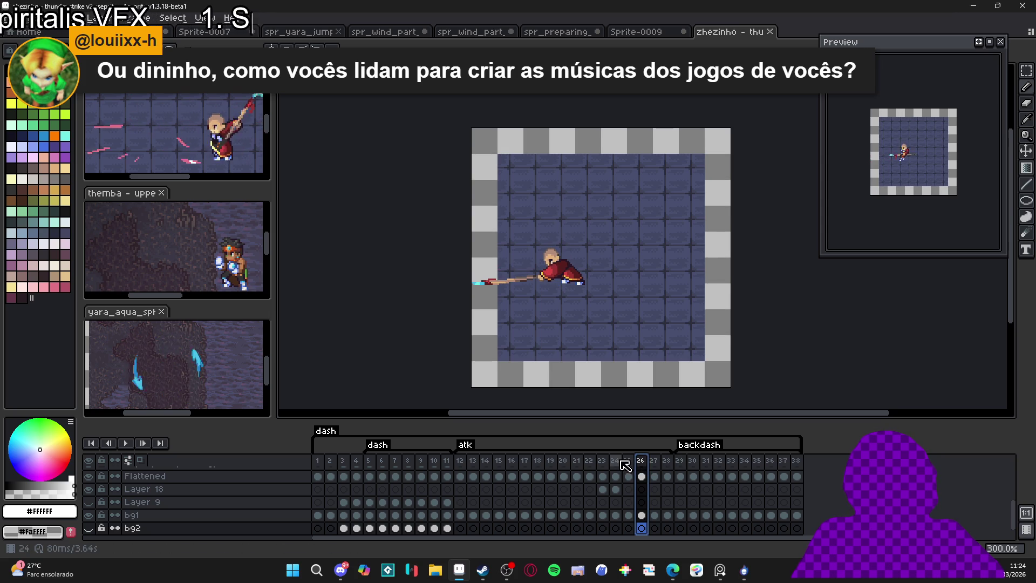
pyautogui.click(655, 471)
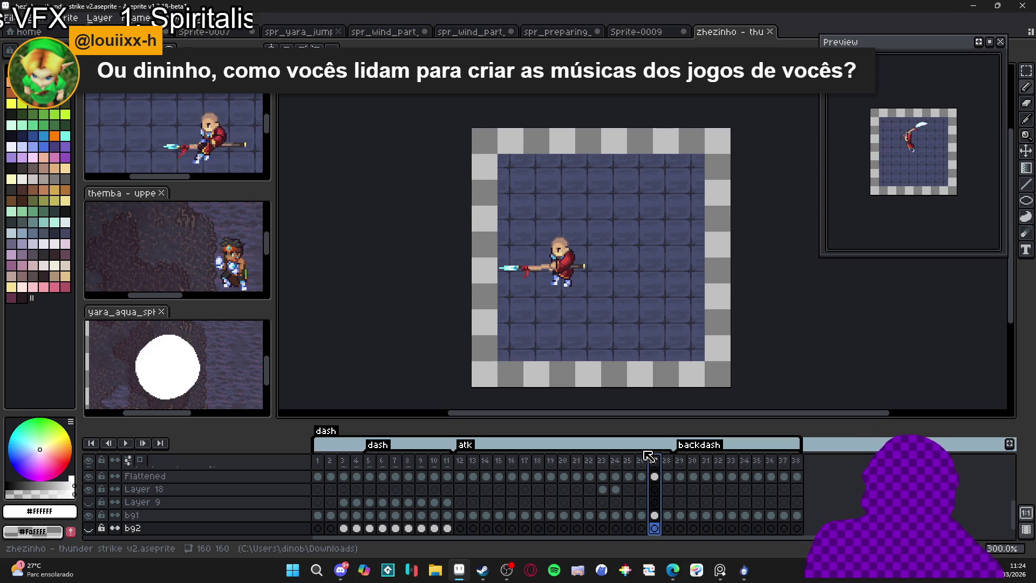
pyautogui.click(460, 461)
pyautogui.press('Right')
pyautogui.press('Right')
pyautogui.press('Right')
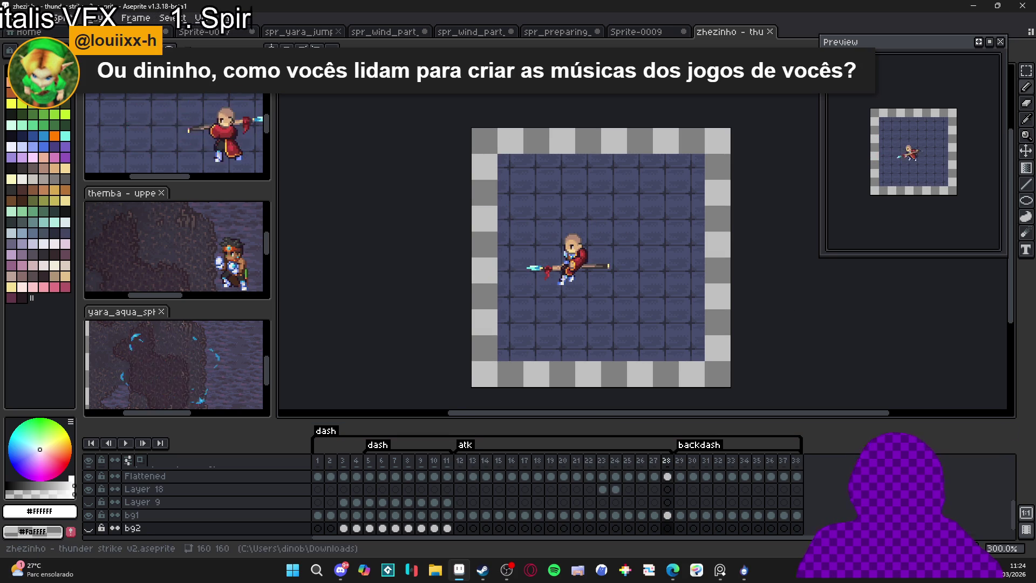
pyautogui.moveTo(482, 570)
pyautogui.click(481, 512)
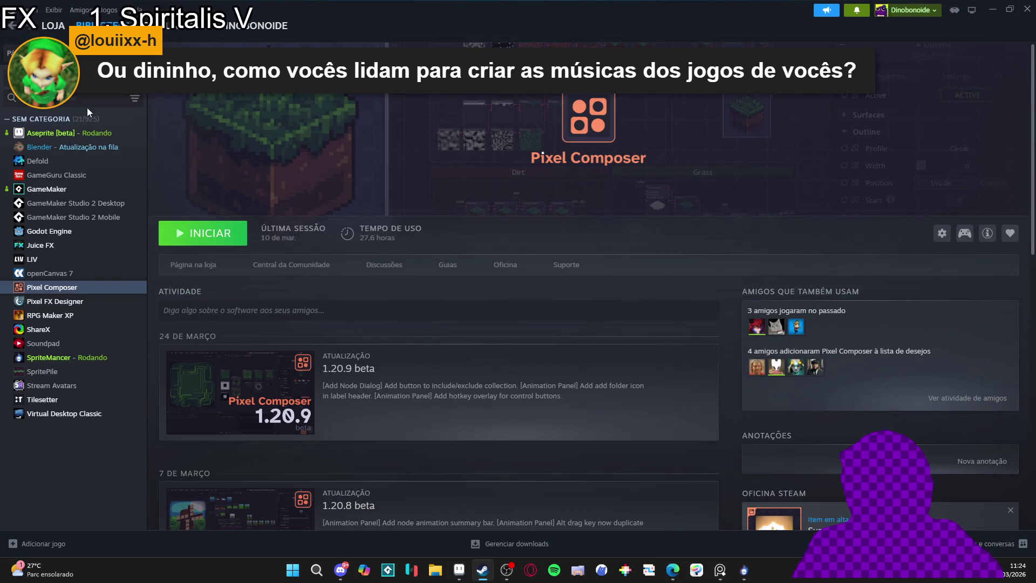
# - Filter the Steam library to entries matching 'game' and bring up Windows search
pyautogui.click(88, 103)
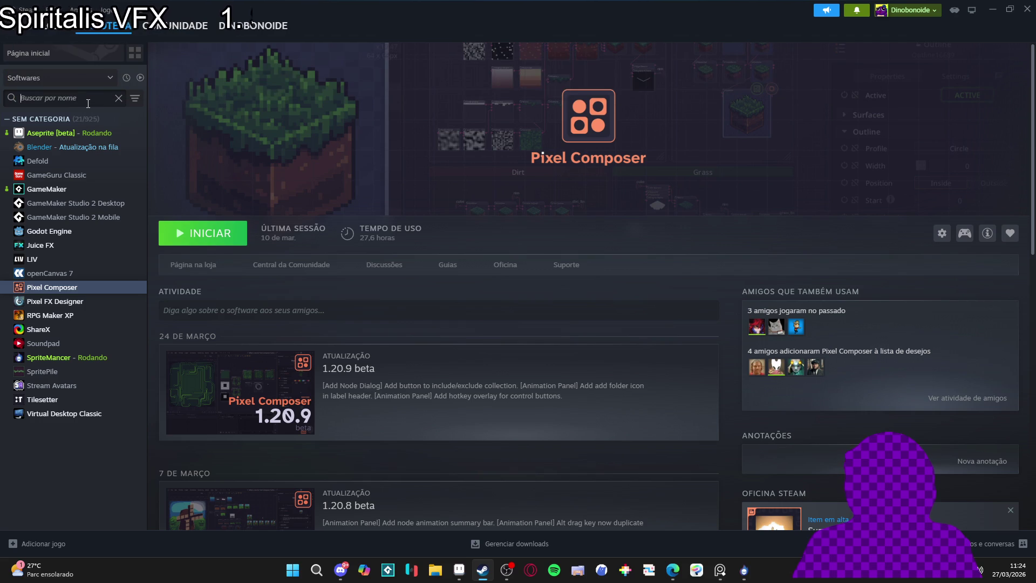
pyautogui.write('game')
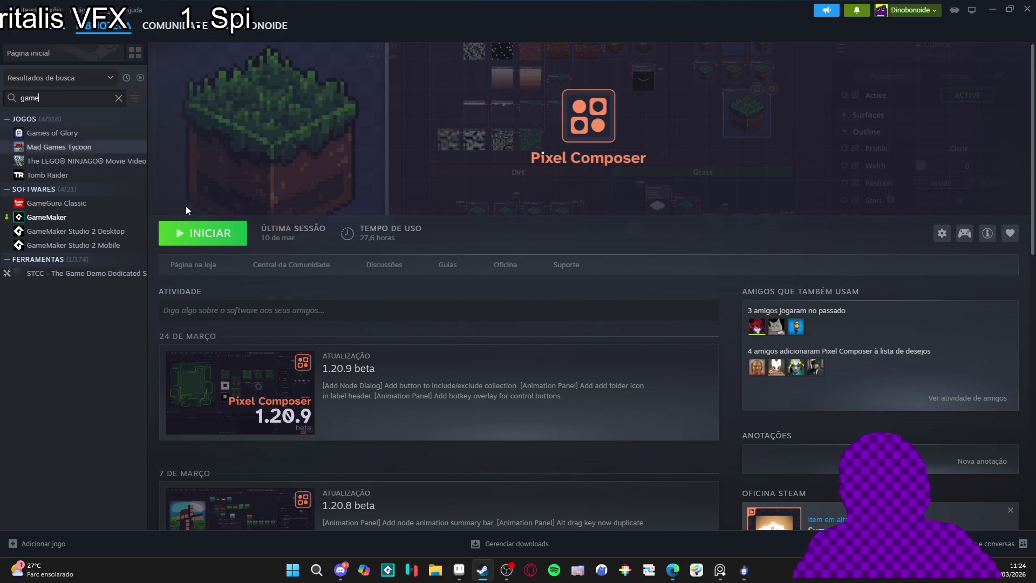
pyautogui.click(288, 573)
# - Launch GitHub Desktop from a 'git' search and check the branch list without leaving feat/combat
pyautogui.write('git')
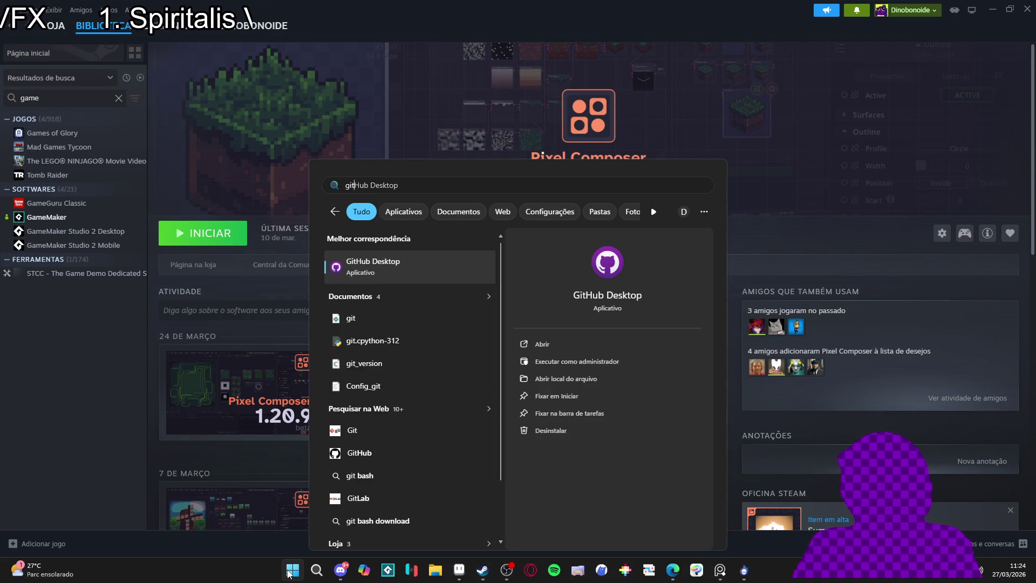
pyautogui.press('Return')
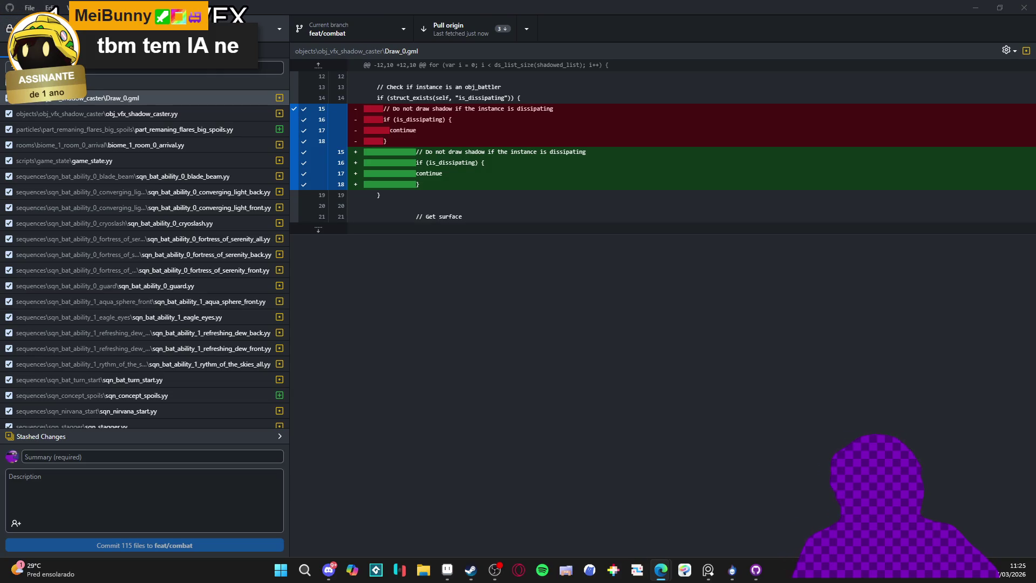
pyautogui.click(311, 22)
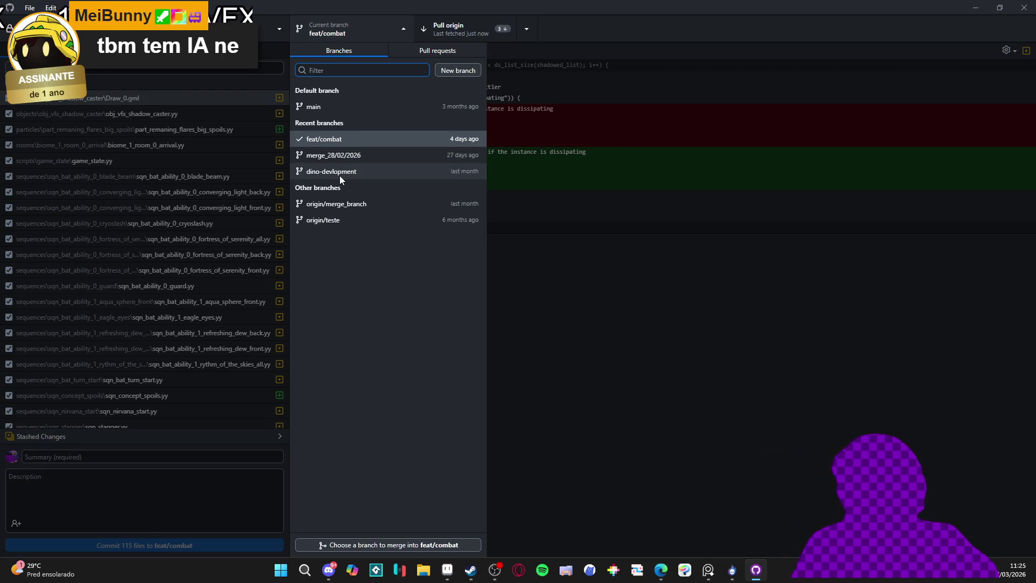
pyautogui.click(523, 296)
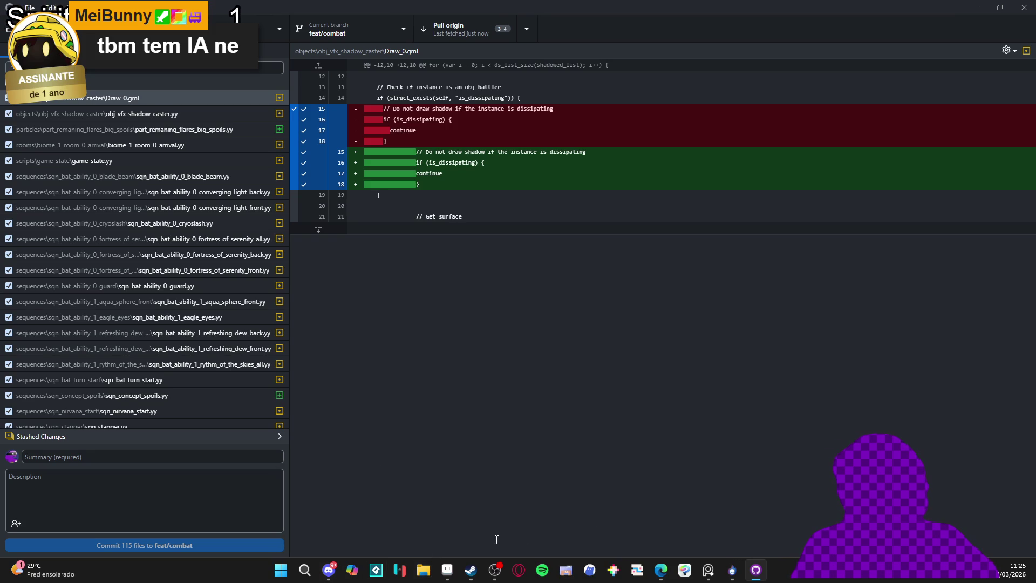
# - Hide the Discord chat to review the 115 pending changes, then minimize GitHub Desktop
pyautogui.click(333, 576)
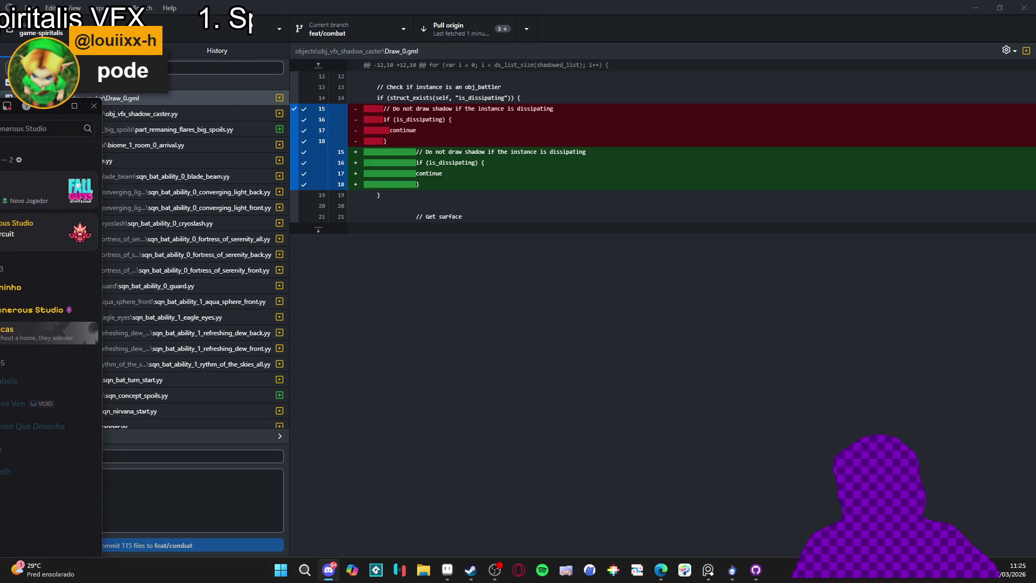
pyautogui.click(621, 510)
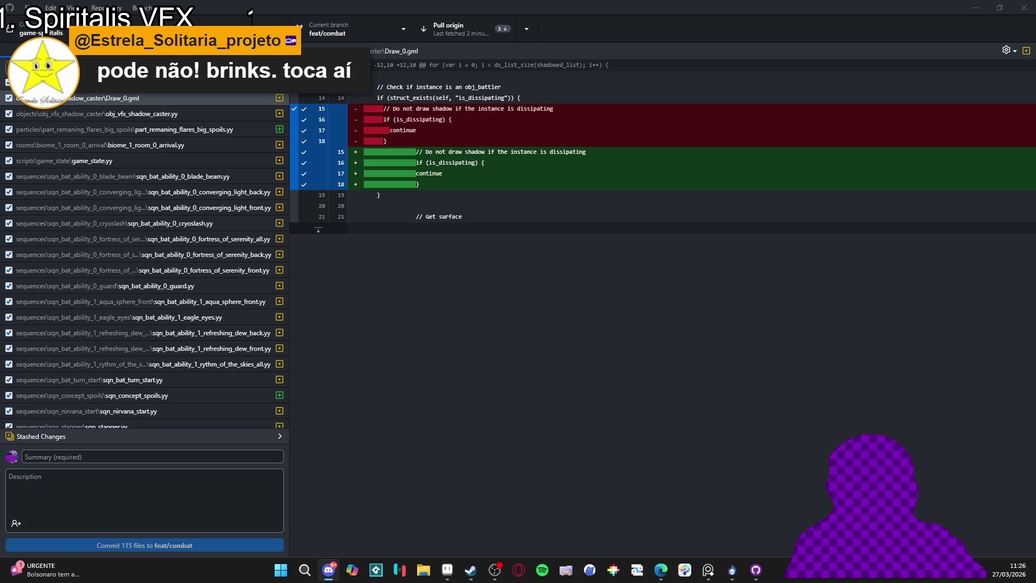
pyautogui.click(415, 303)
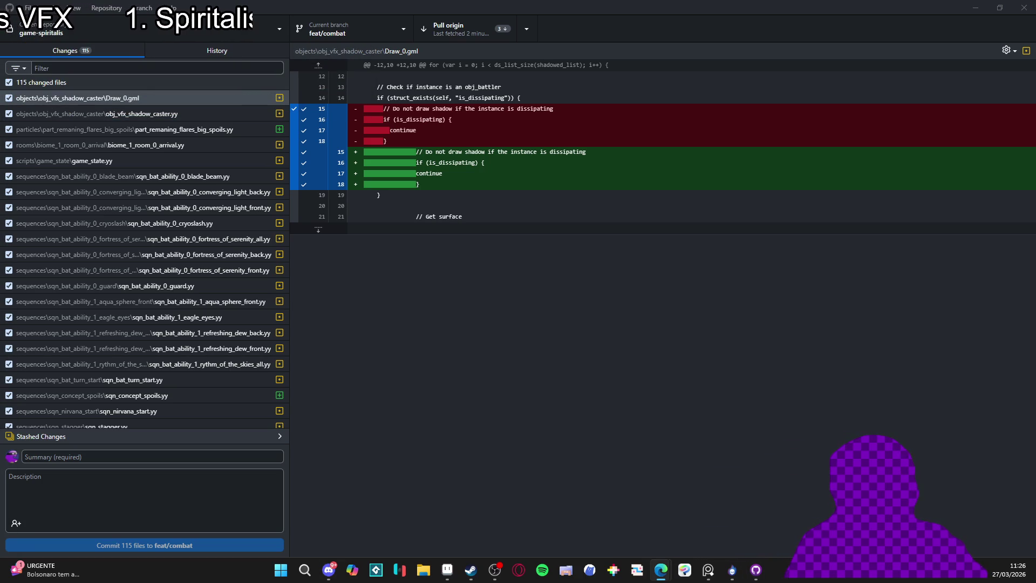
pyautogui.click(976, 8)
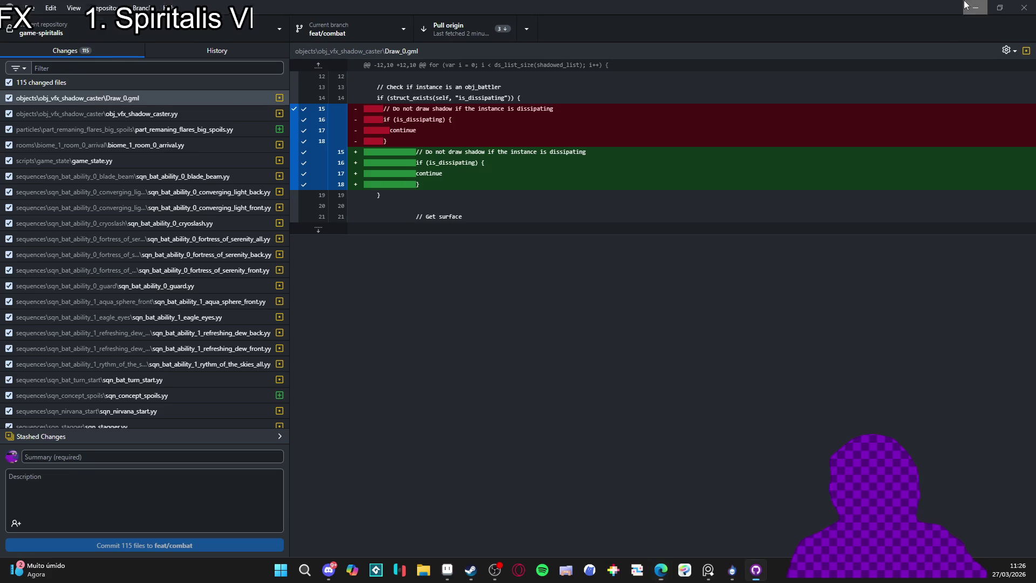
# - Minimize Steam and return to Aseprite's 'thunder strike v2' sprite at frame 28
pyautogui.click(993, 7)
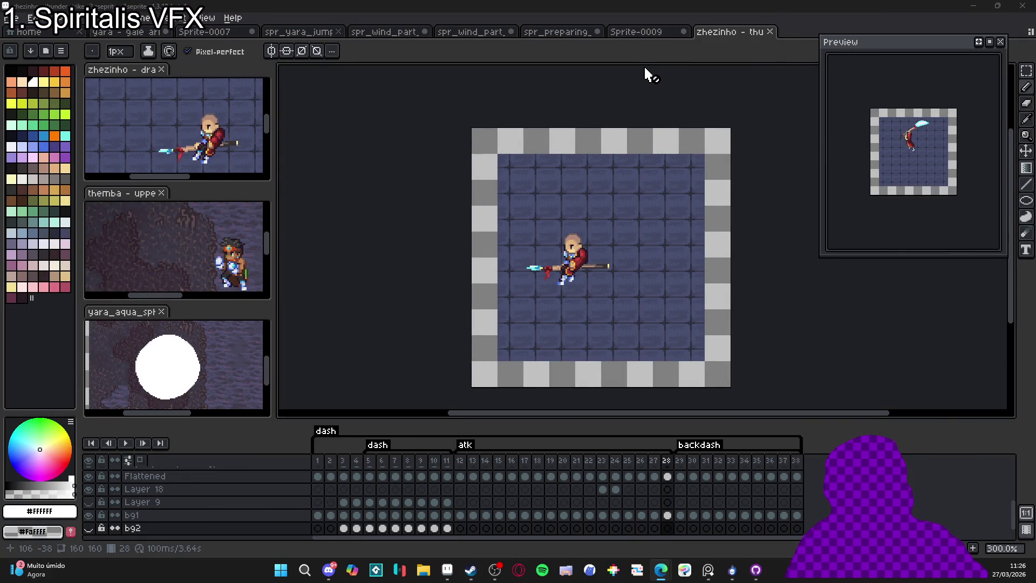
pyautogui.click(494, 569)
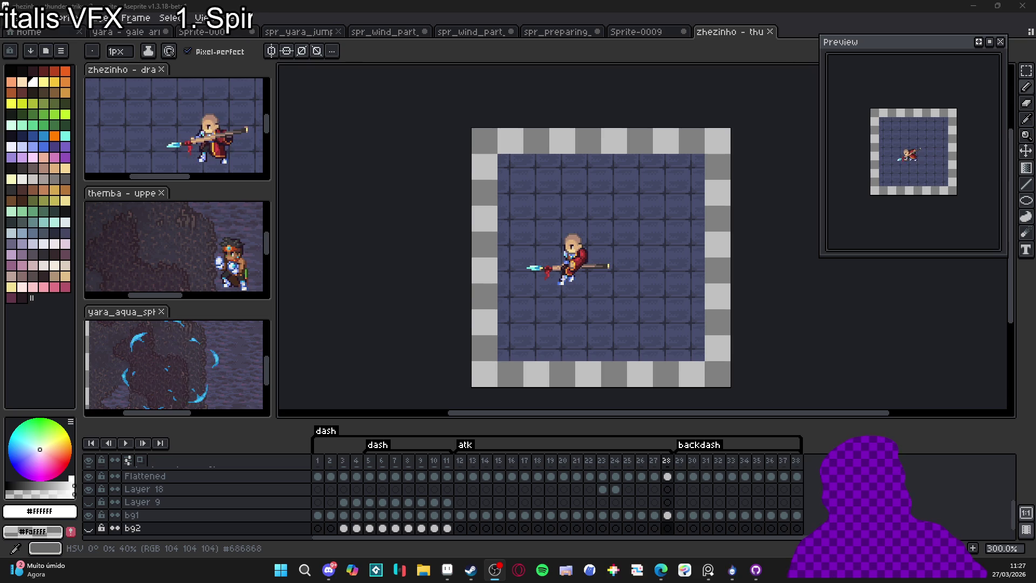
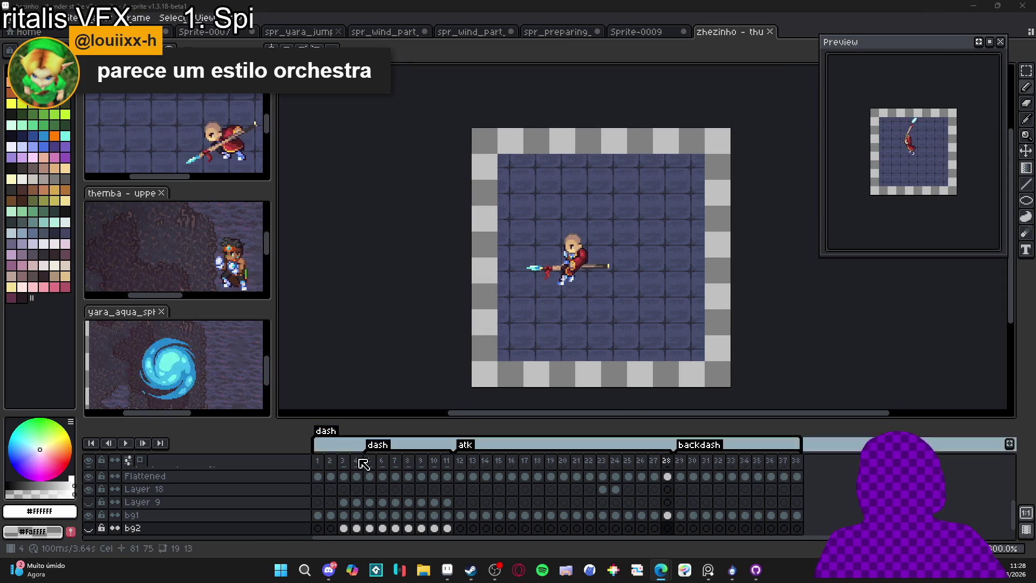
# - On frame 12, hide the tiled background layer bg1
pyautogui.click(460, 465)
pyautogui.scroll(-1, 129, 515)
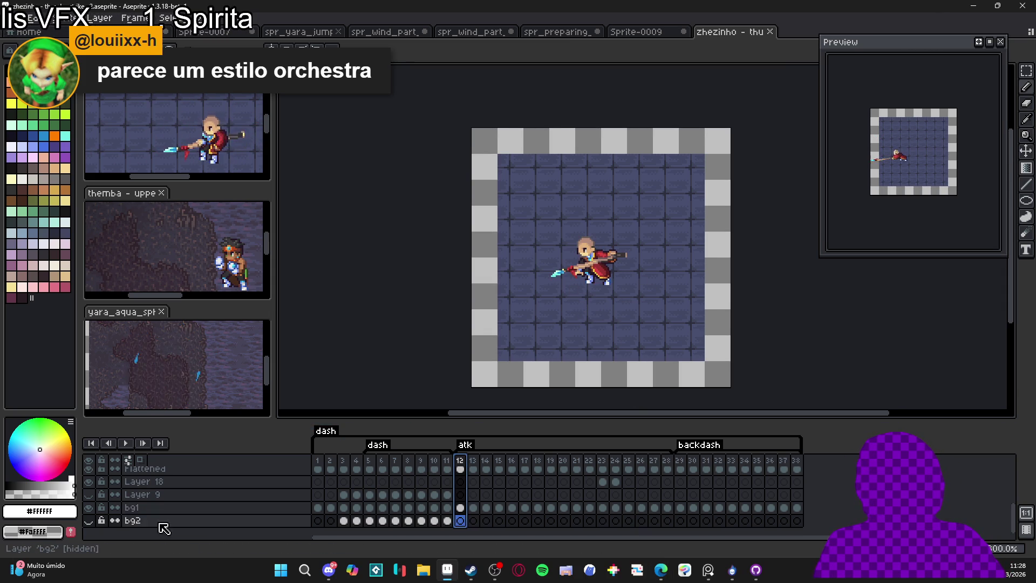
pyautogui.click(91, 508)
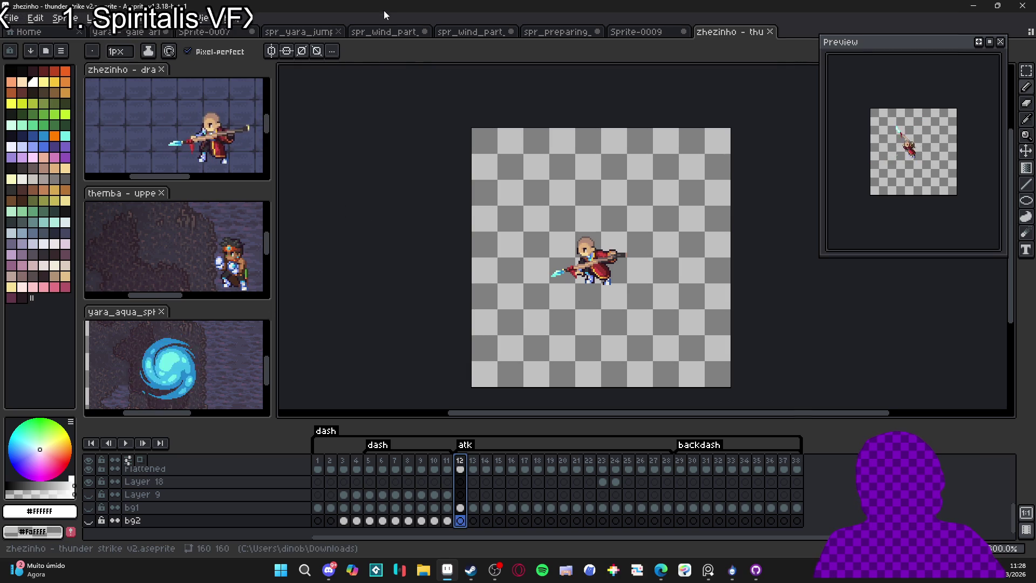
# - Trim the sprite canvas to 109x84 around the character and start saving it as a new file
pyautogui.click(63, 18)
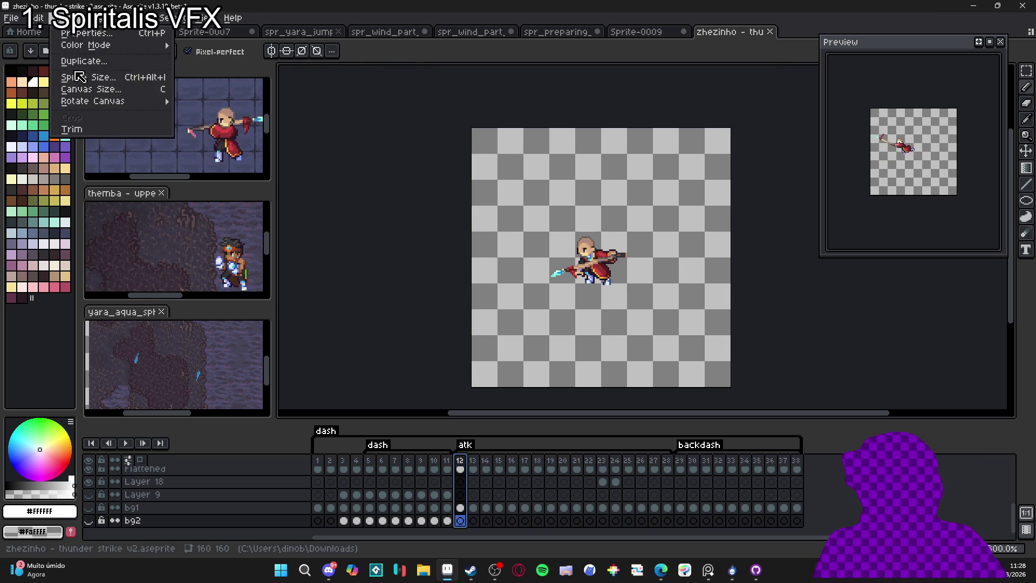
pyautogui.click(98, 127)
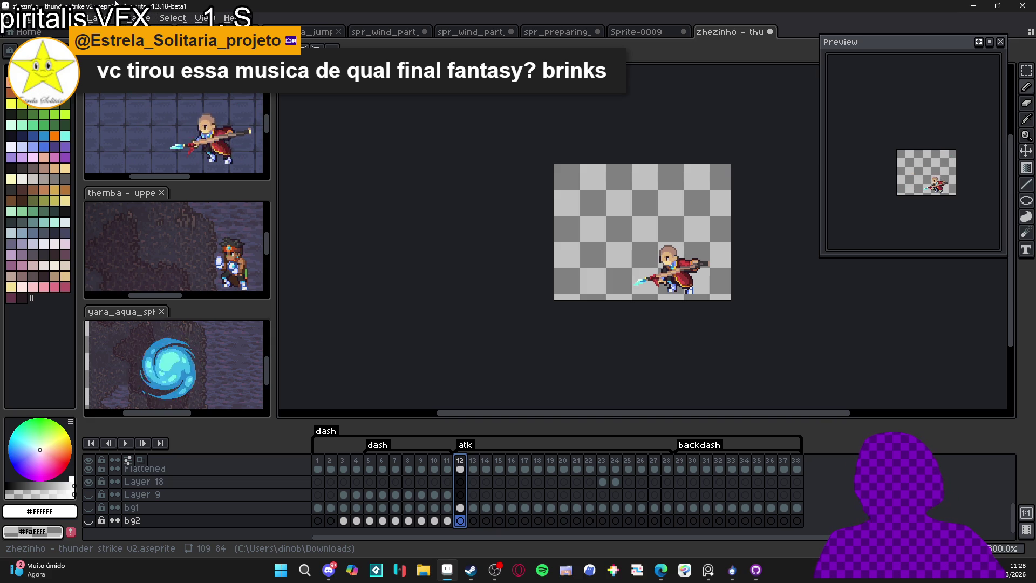
pyautogui.click(11, 18)
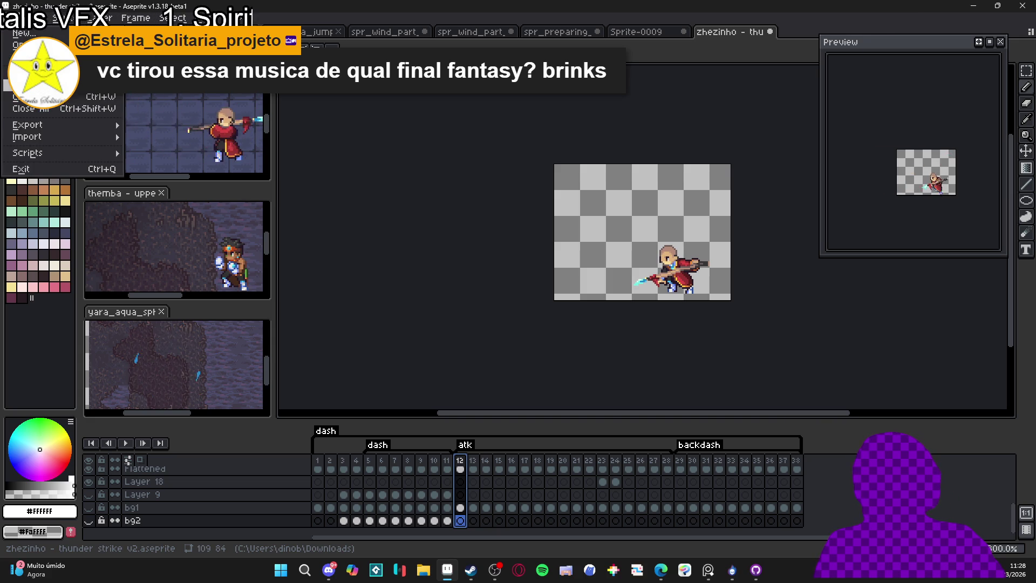
pyautogui.click(29, 80)
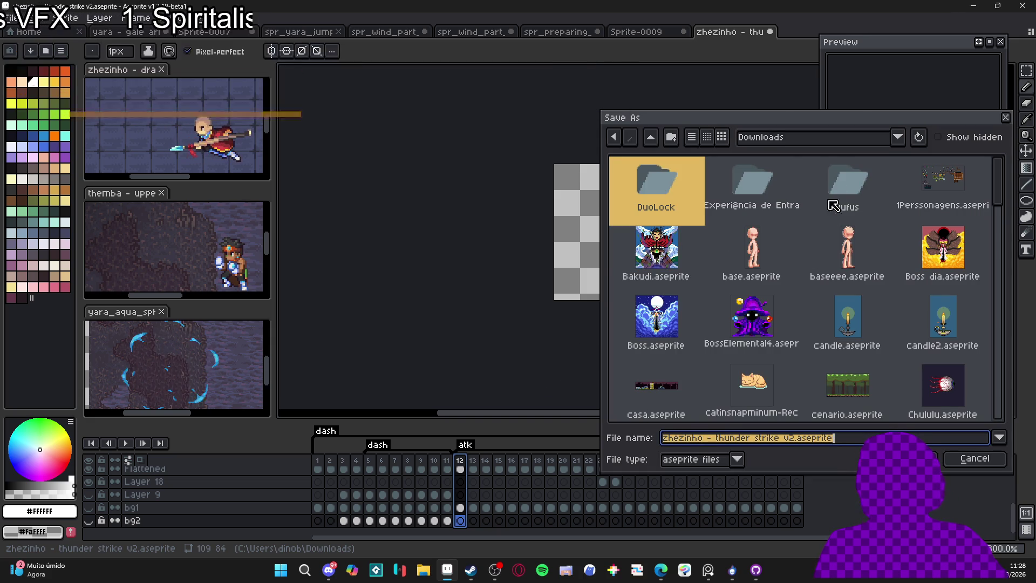
pyautogui.click(826, 141)
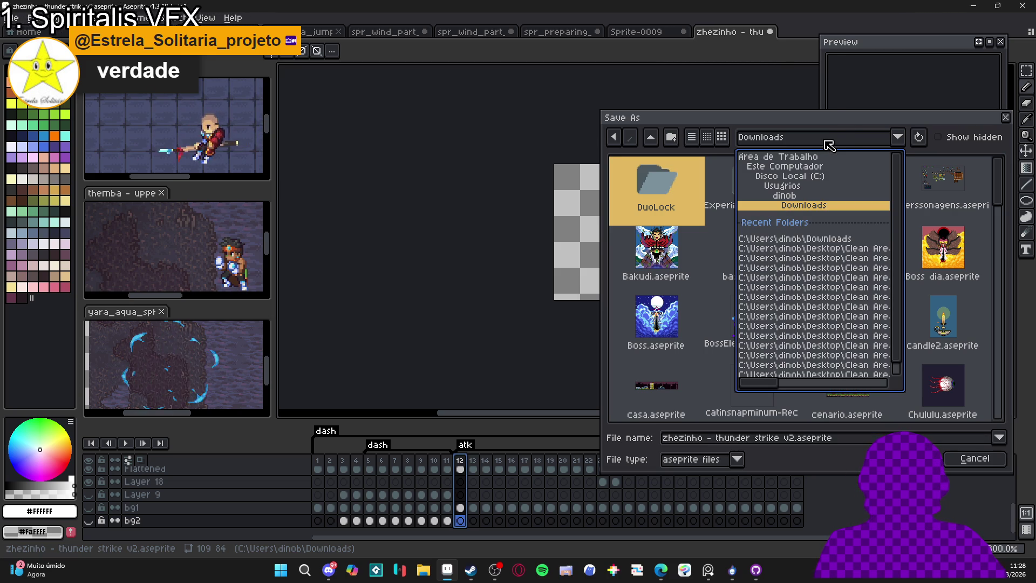
pyautogui.click(829, 265)
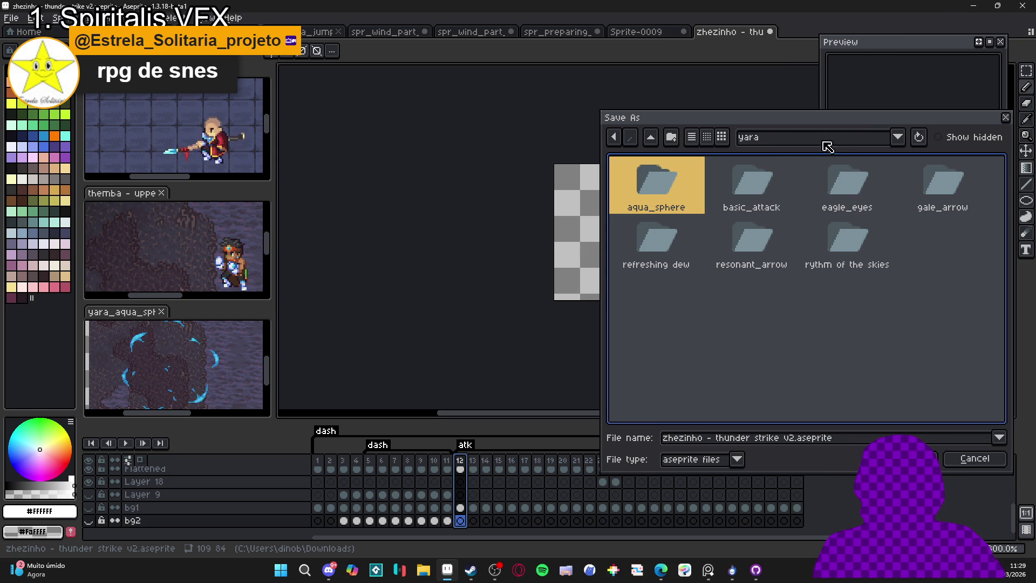
pyautogui.click(654, 138)
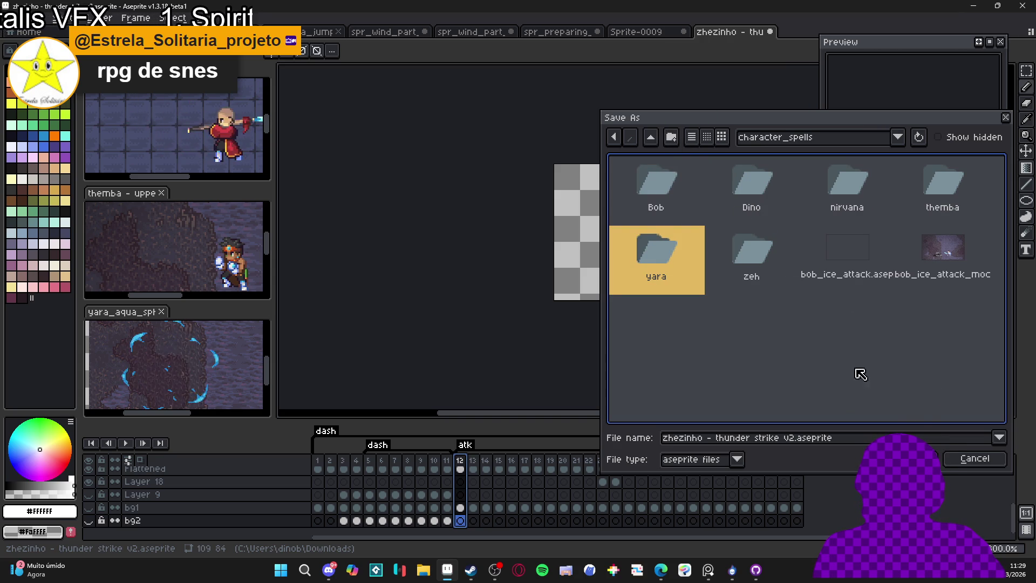
pyautogui.click(966, 460)
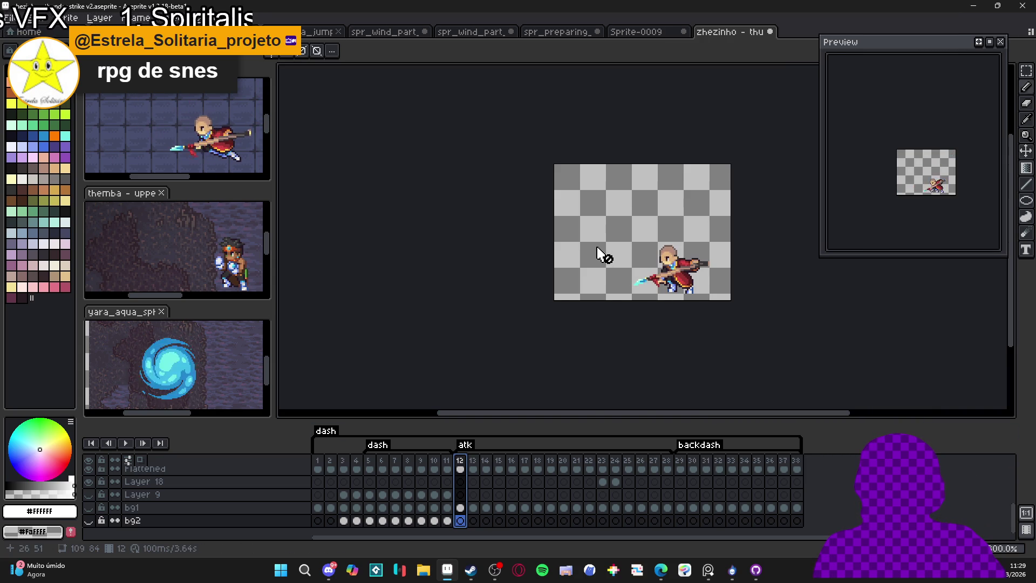
# - In the export settings, limit the exported frames to the atk tag
pyautogui.hotkey('ctrl', 'alt', 'shift', 's')
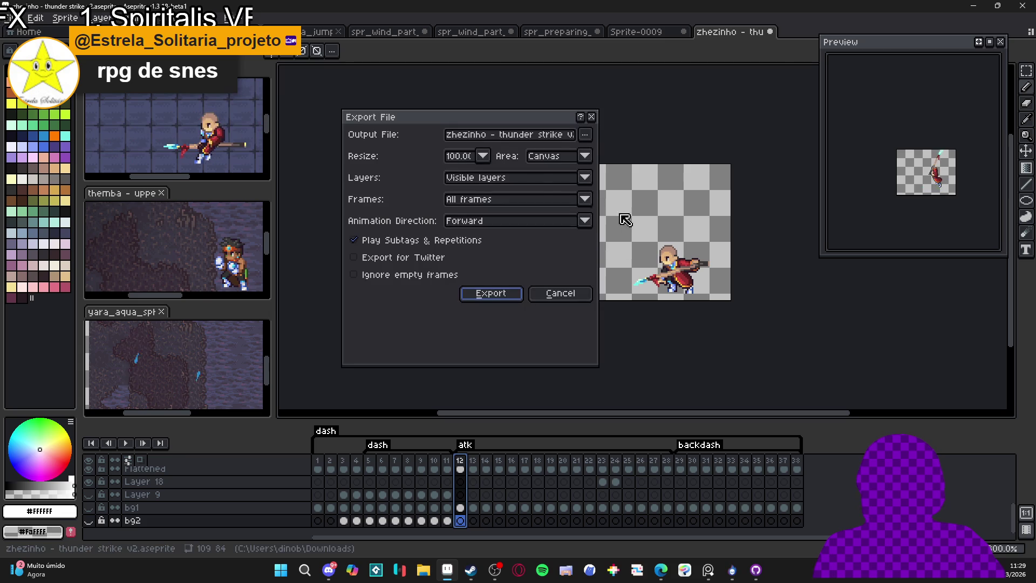
pyautogui.click(513, 201)
pyautogui.click(507, 258)
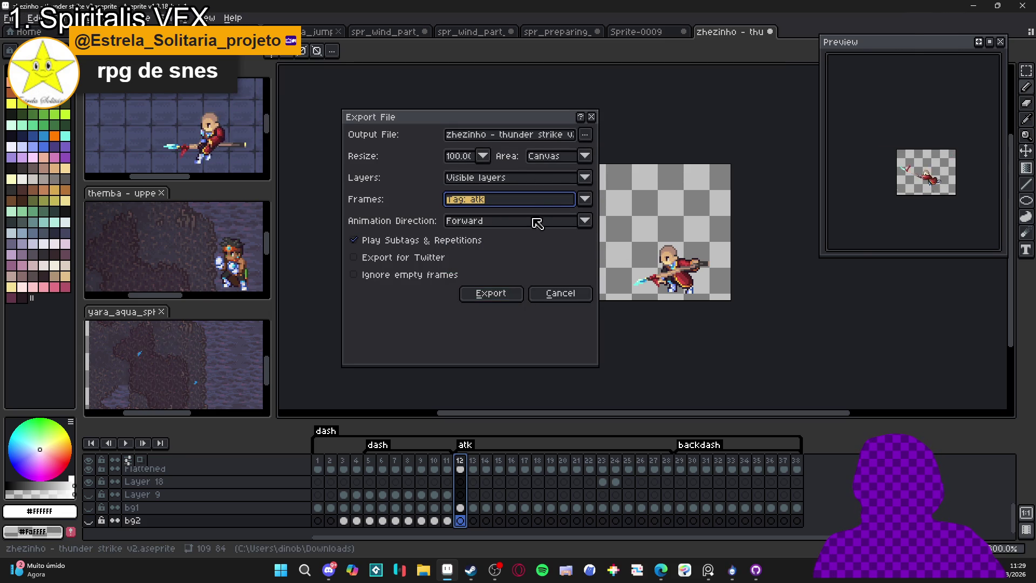
# - Set the export location to RPGENEROUS/vfx/character_spells/zeh/thunder_strike
pyautogui.click(584, 139)
pyautogui.click(580, 151)
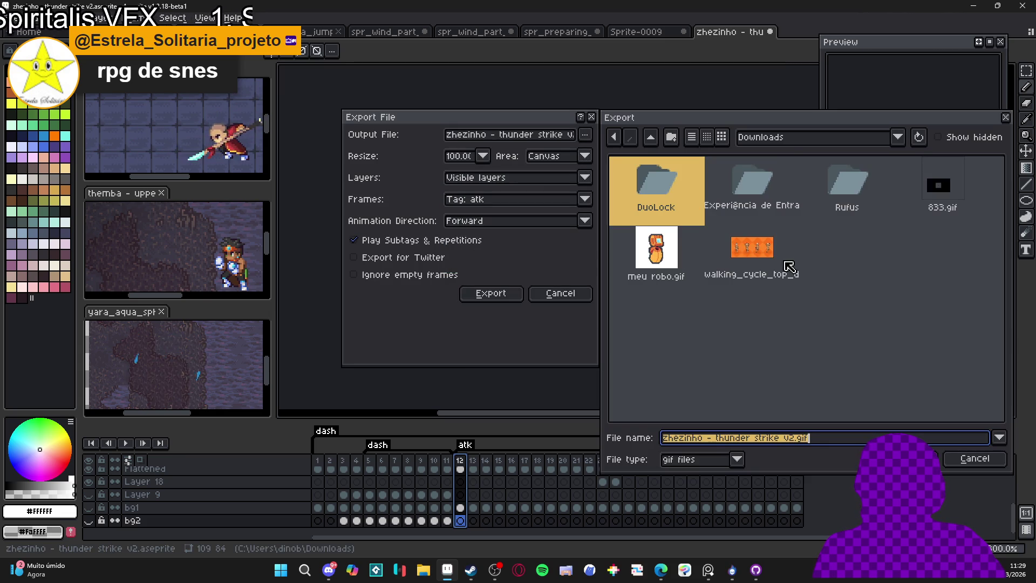
pyautogui.click(788, 139)
pyautogui.click(820, 265)
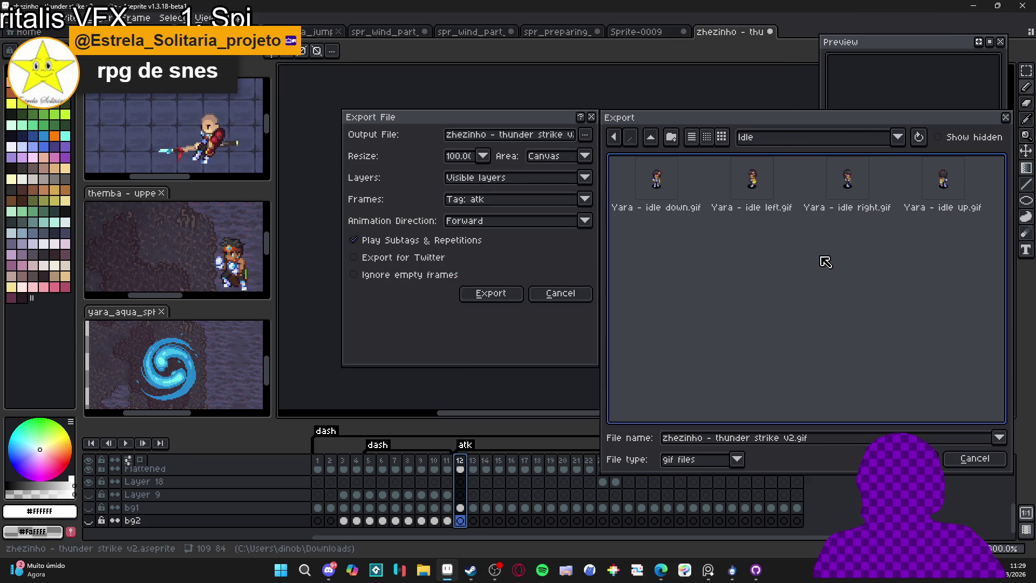
pyautogui.click(649, 140)
pyautogui.click(649, 140)
pyautogui.click(650, 139)
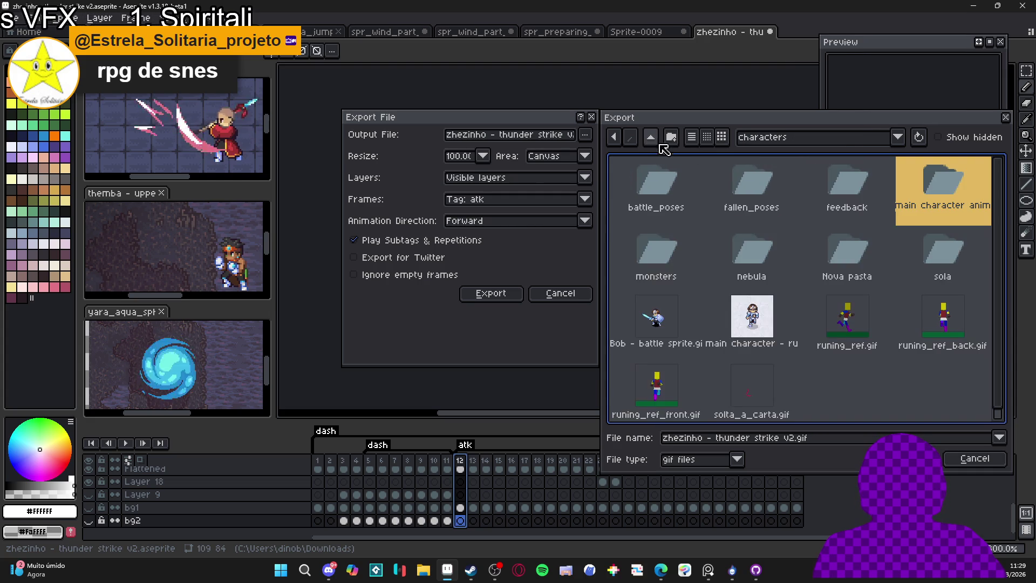
pyautogui.click(650, 138)
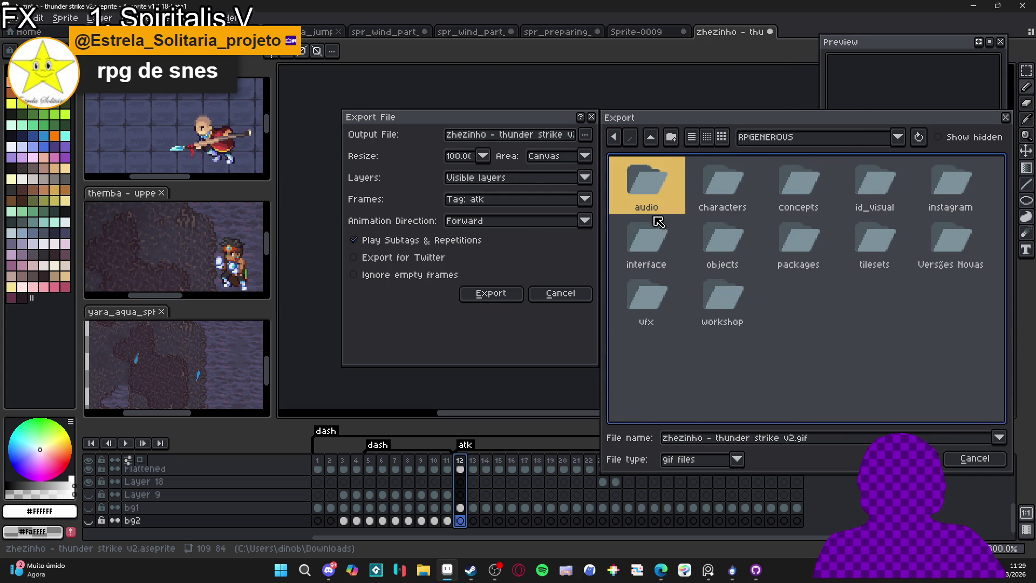
pyautogui.doubleClick(646, 297)
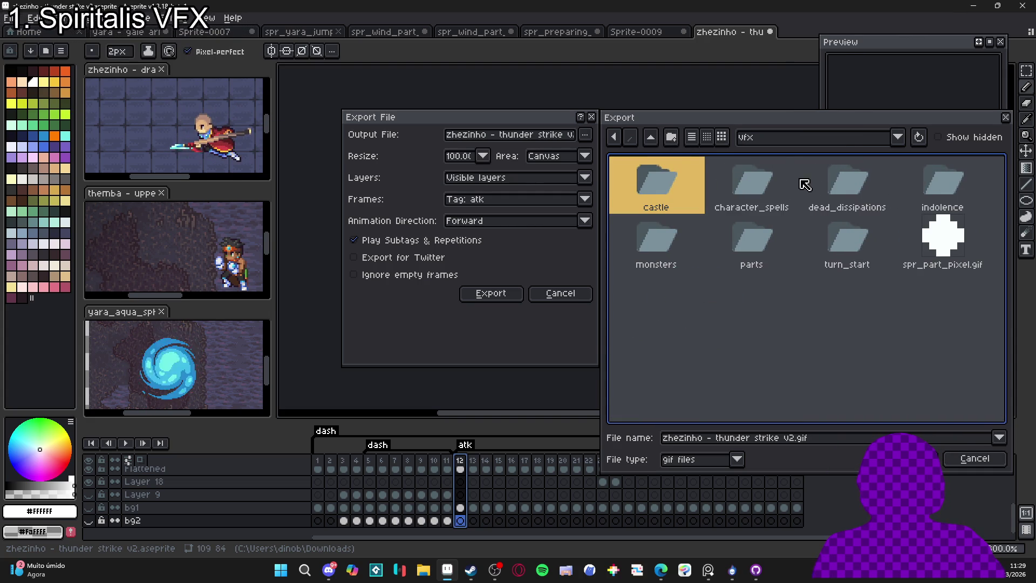
pyautogui.doubleClick(724, 187)
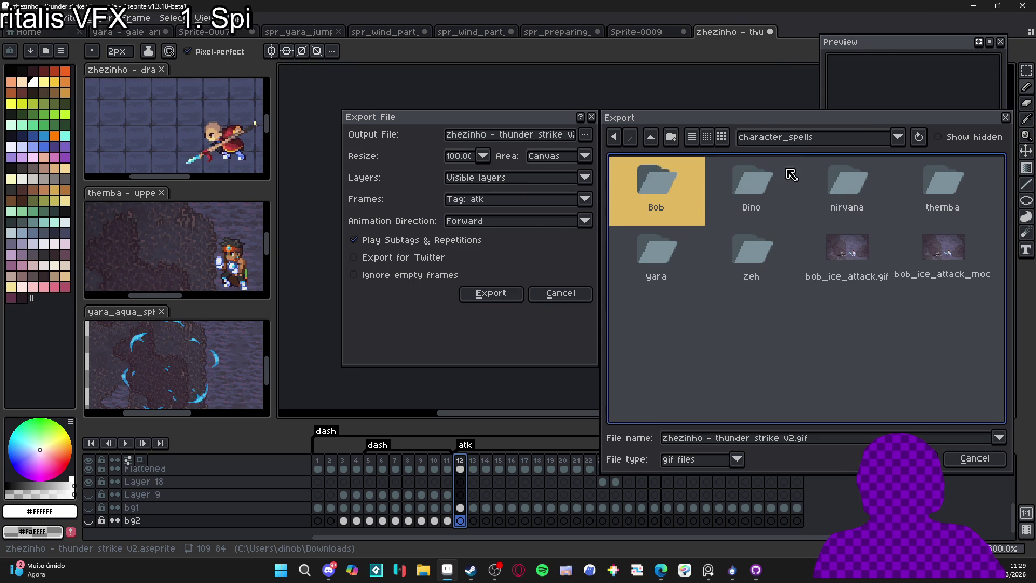
pyautogui.moveTo(799, 121)
pyautogui.mouseDown()
pyautogui.moveTo(700, 346)
pyautogui.moveTo(762, 133)
pyautogui.mouseUp()
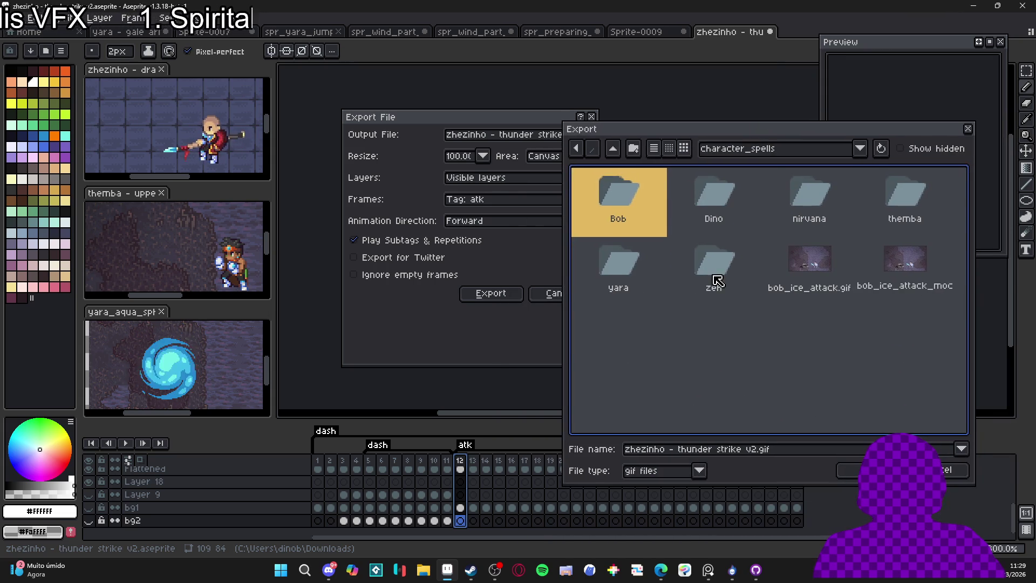
pyautogui.doubleClick(716, 281)
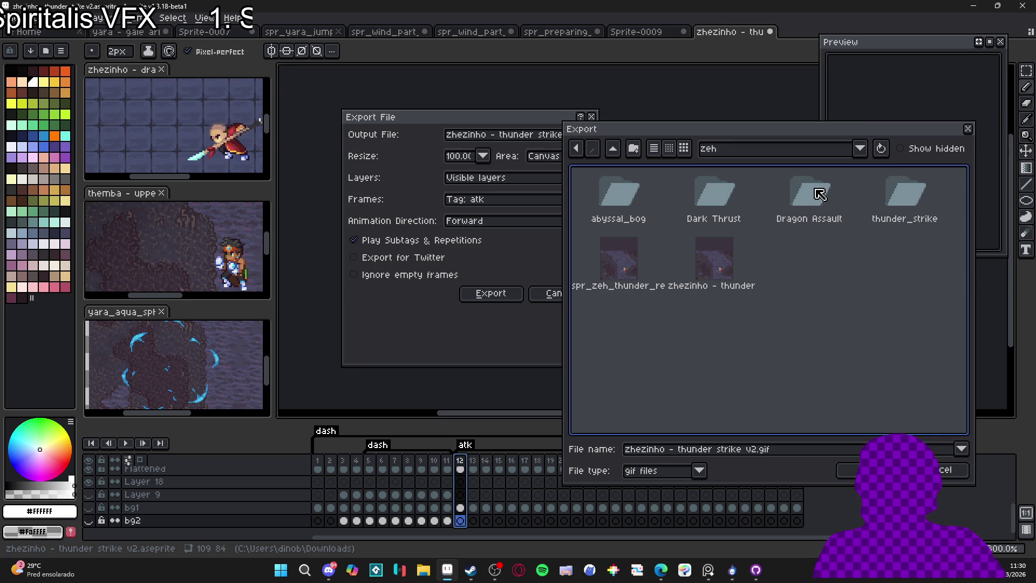
pyautogui.doubleClick(894, 204)
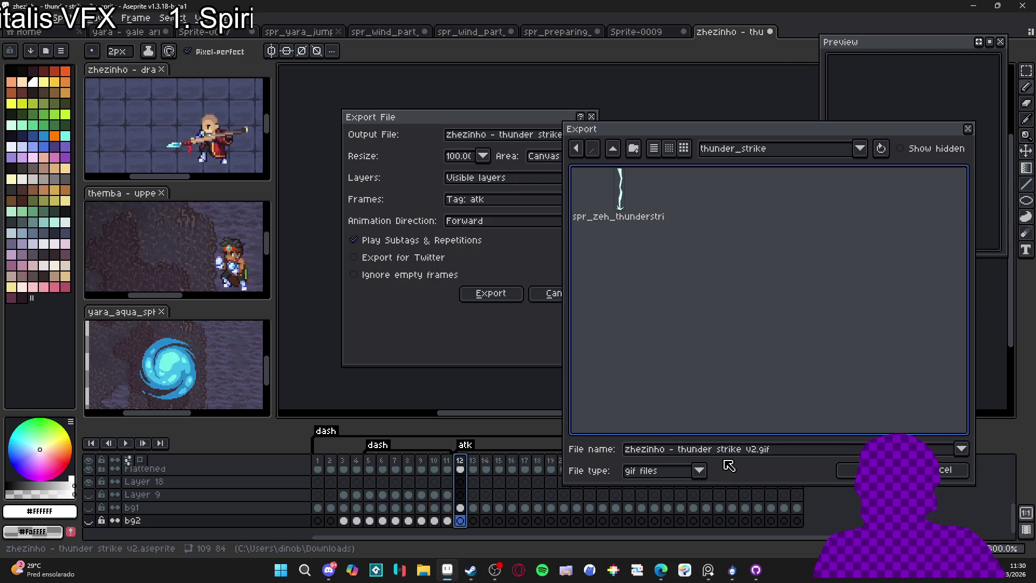
# - Name the file spr_zeh_thunderstrike and export the atk animation as a gif
pyautogui.press('Tab')
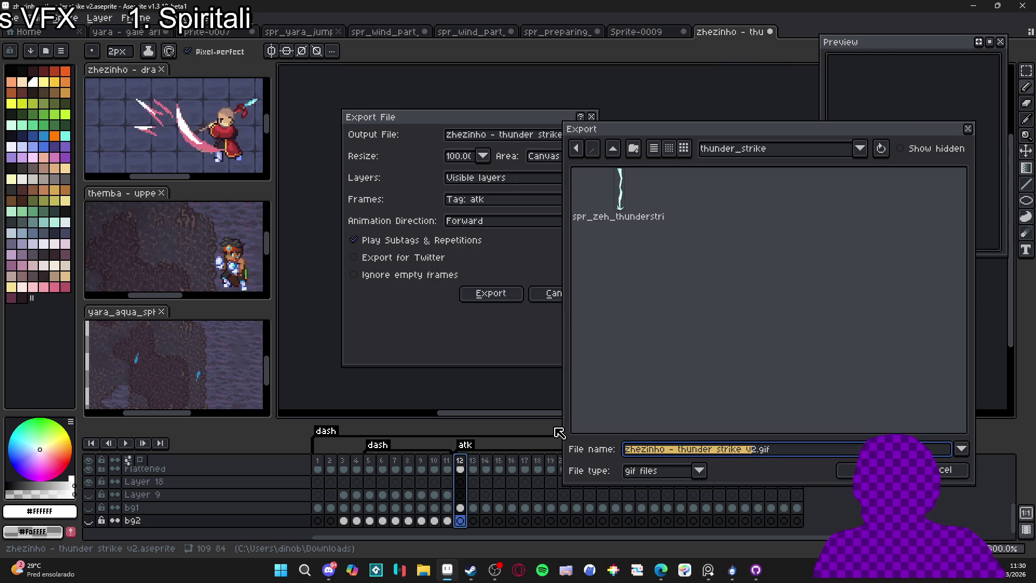
pyautogui.write('spr_ze')
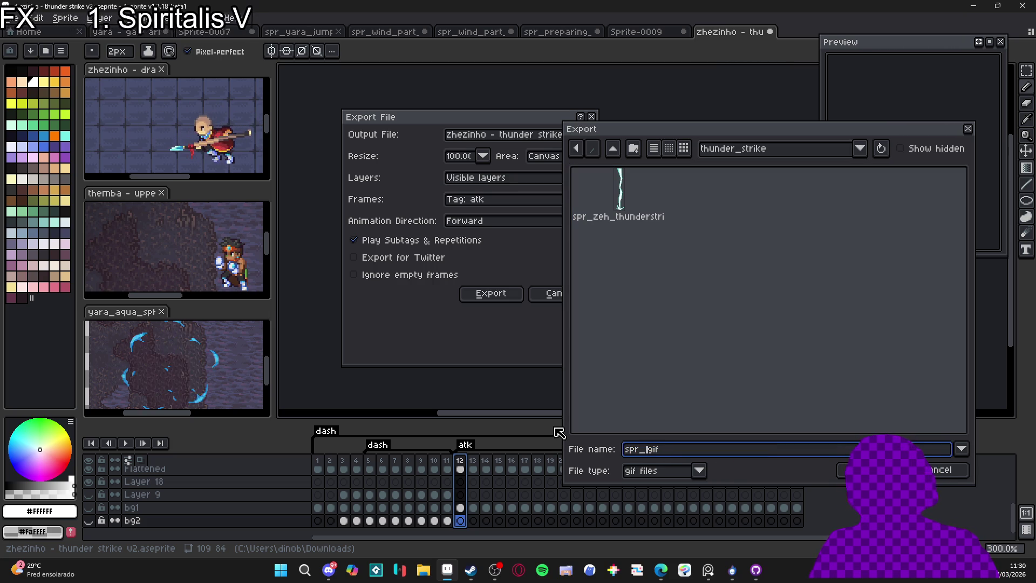
pyautogui.write('h_thunder')
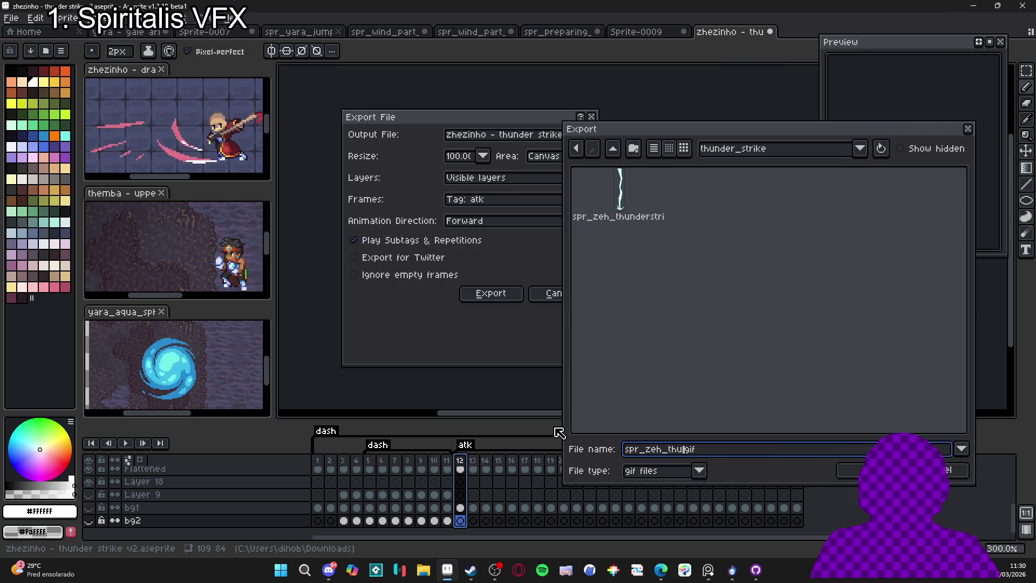
pyautogui.write('strike')
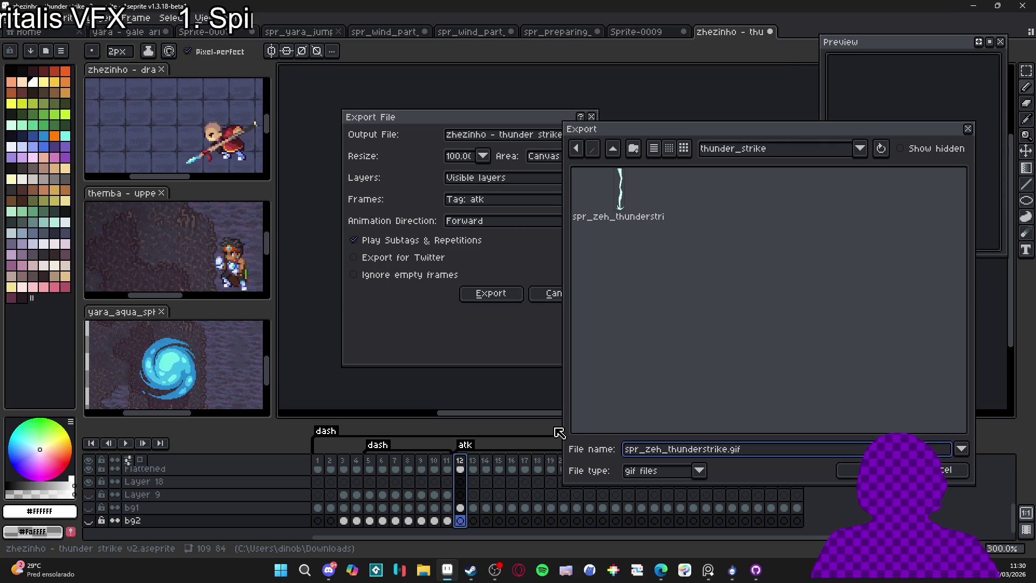
pyautogui.press('Return')
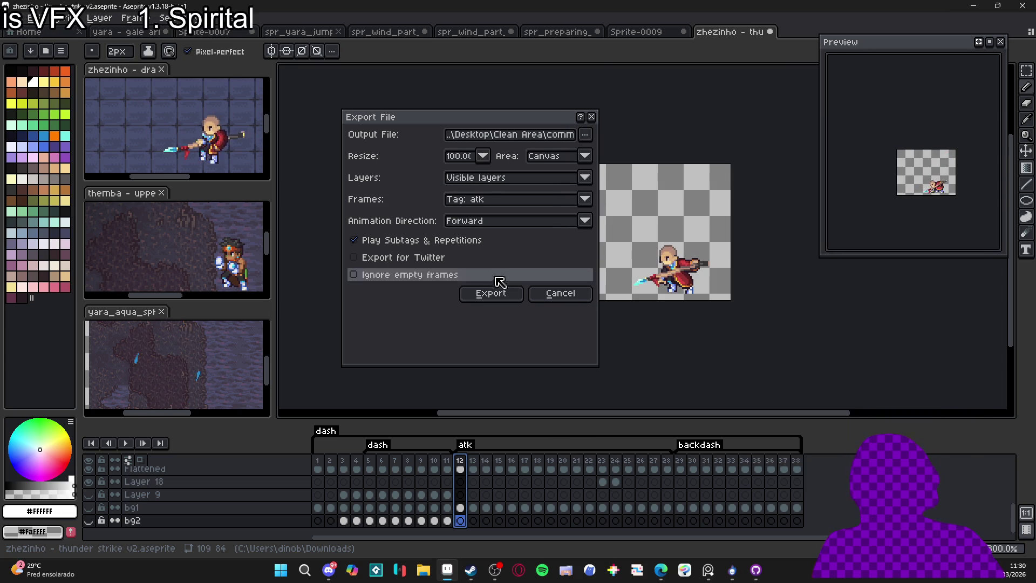
pyautogui.click(490, 293)
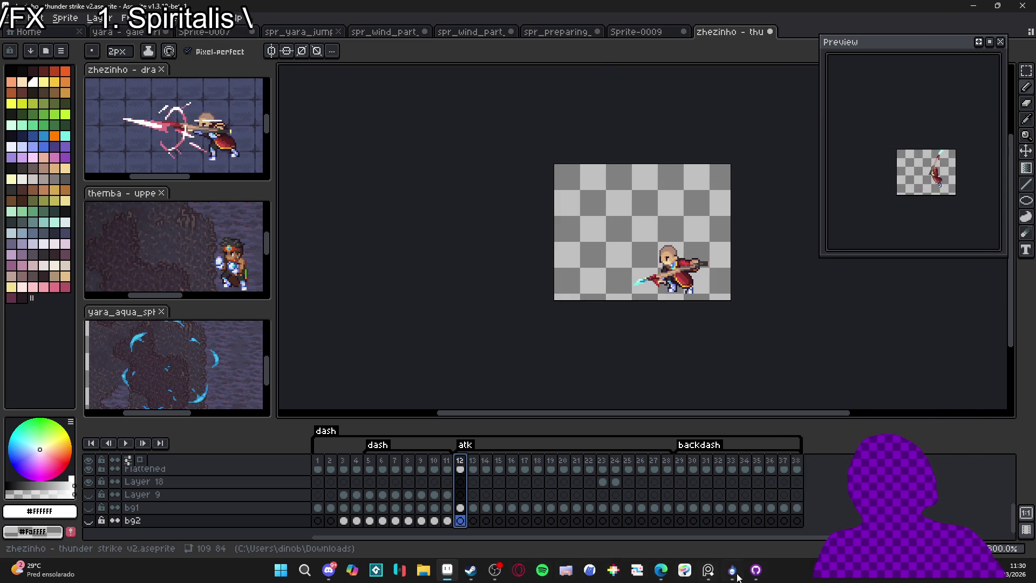
pyautogui.hotkey('alt', 'Tab')
# - Review the branches and diffs for obj_vfx_shadow_caster.yy, Draw_0.gml and biome_1_room_0_arrival.yy
pyautogui.click(361, 21)
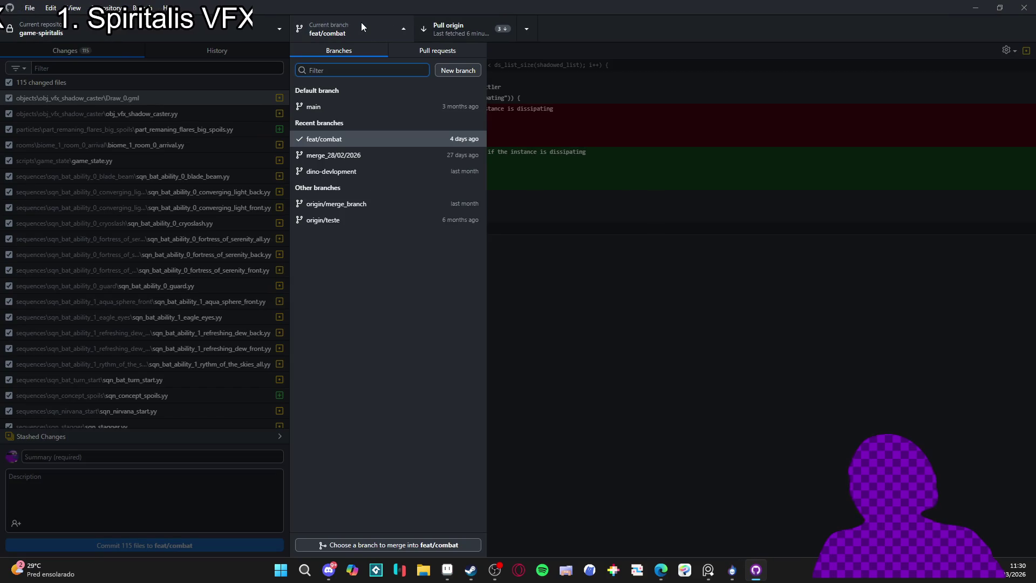
pyautogui.press('Escape')
pyautogui.click(209, 111)
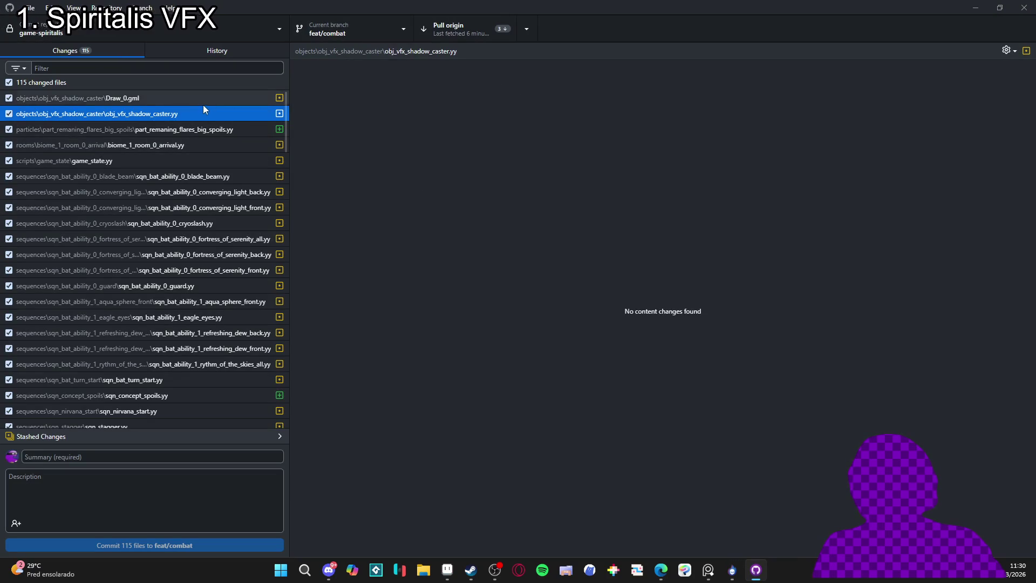
pyautogui.click(203, 103)
pyautogui.click(194, 145)
# - Switch to dino-devlopment, leaving the changes stashed on feat/combat and overwriting the old stash
pyautogui.click(337, 29)
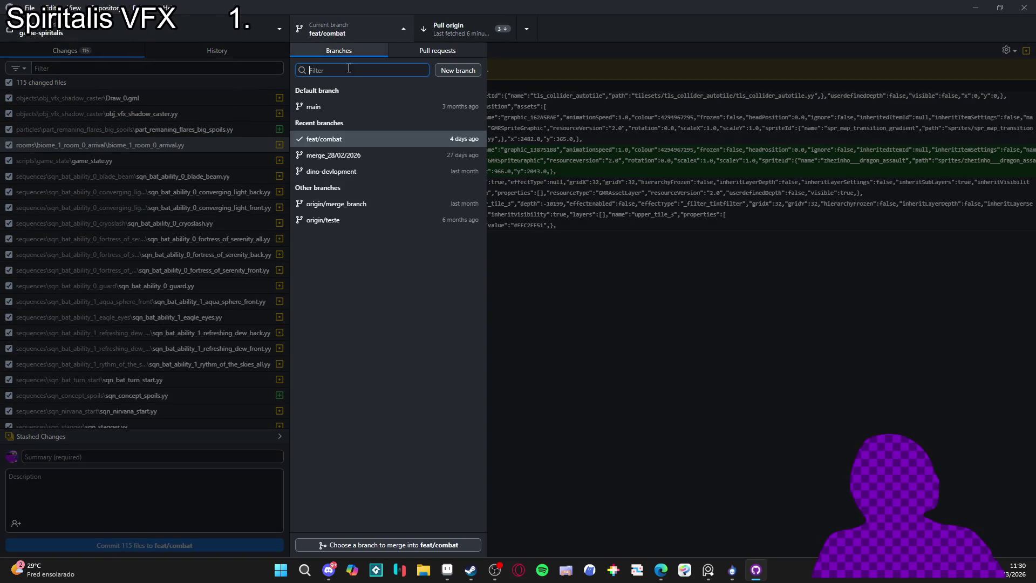
pyautogui.click(379, 168)
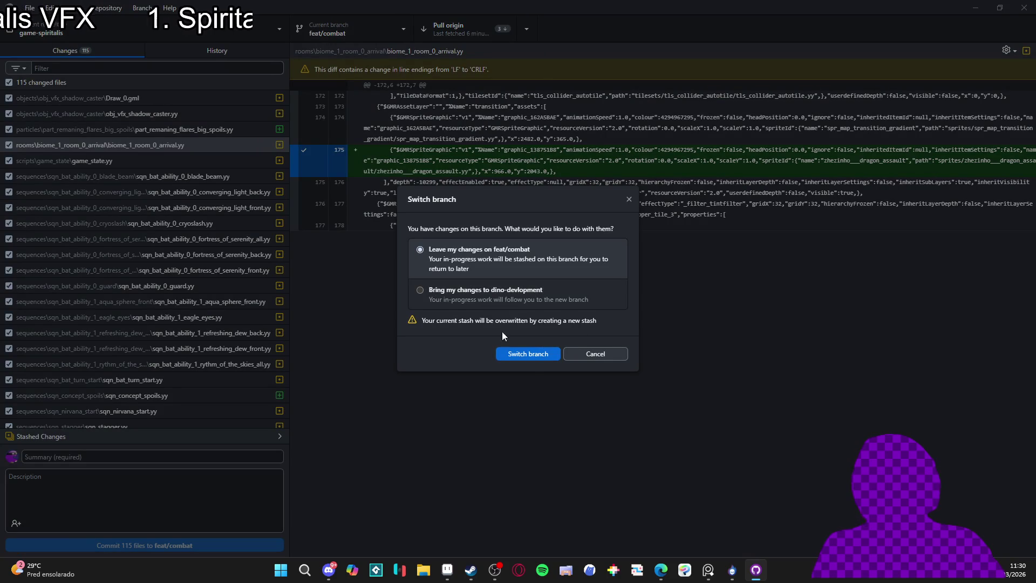
pyautogui.click(526, 351)
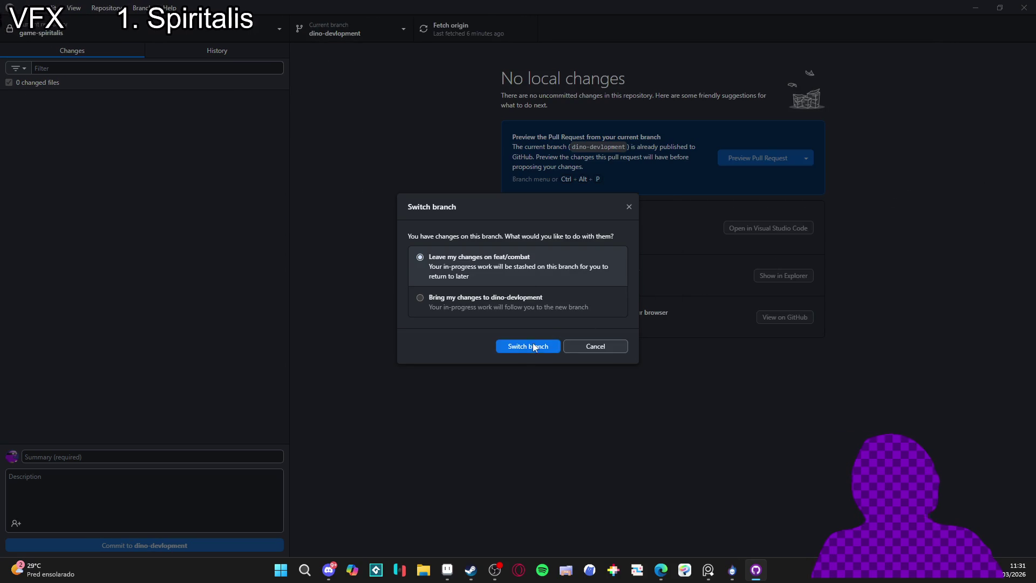
pyautogui.click(526, 349)
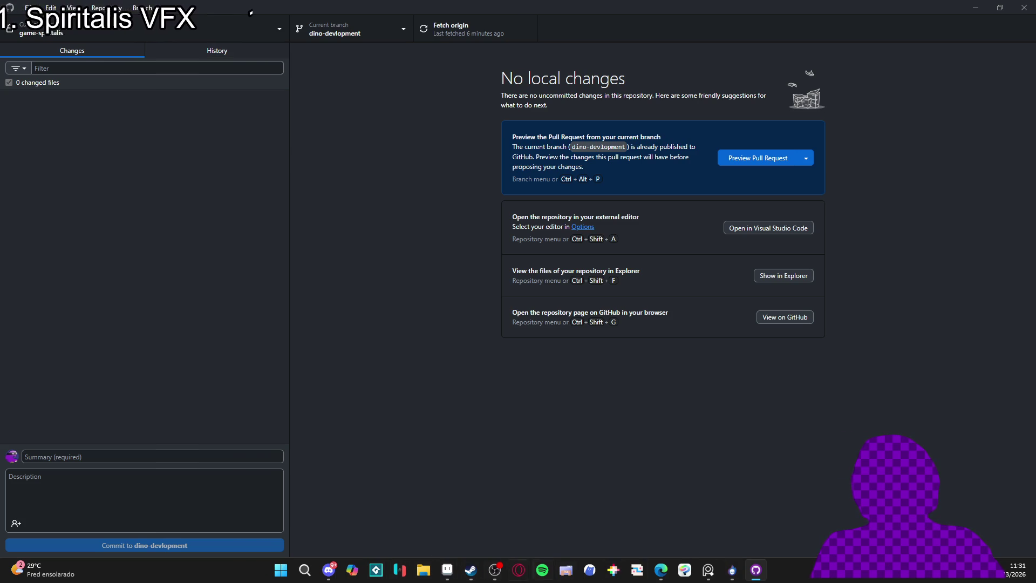
pyautogui.click(471, 576)
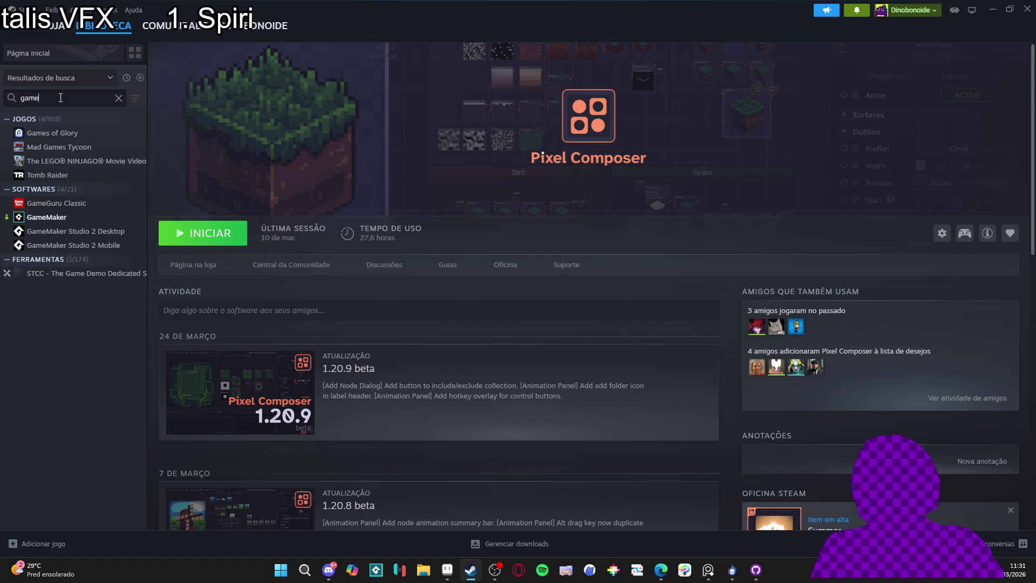
# - Search the Steam library for 'game', launch GameMaker, and minimize Steam
pyautogui.press('BackSpace')
pyautogui.write('e')
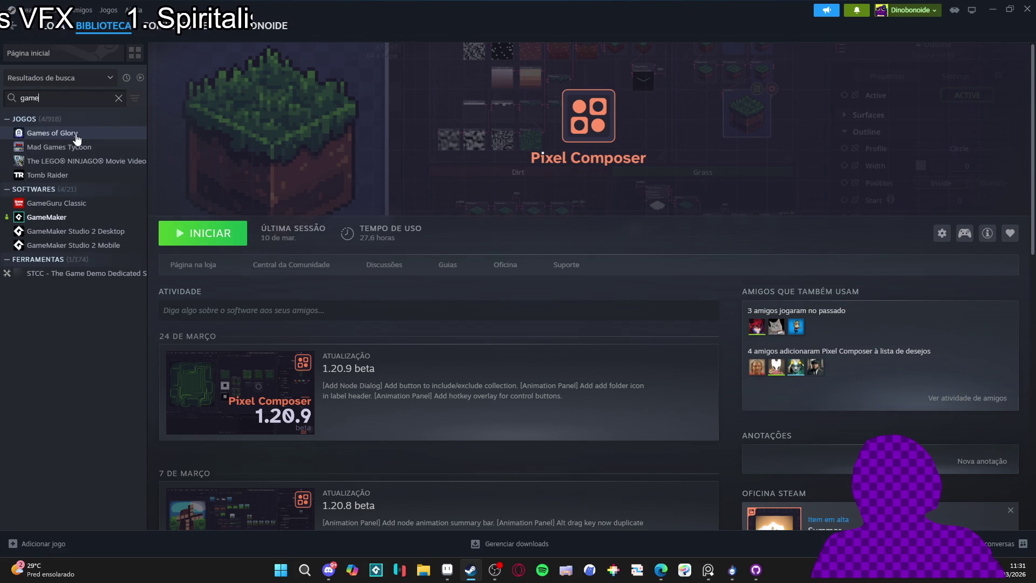
pyautogui.click(70, 217)
pyautogui.click(226, 237)
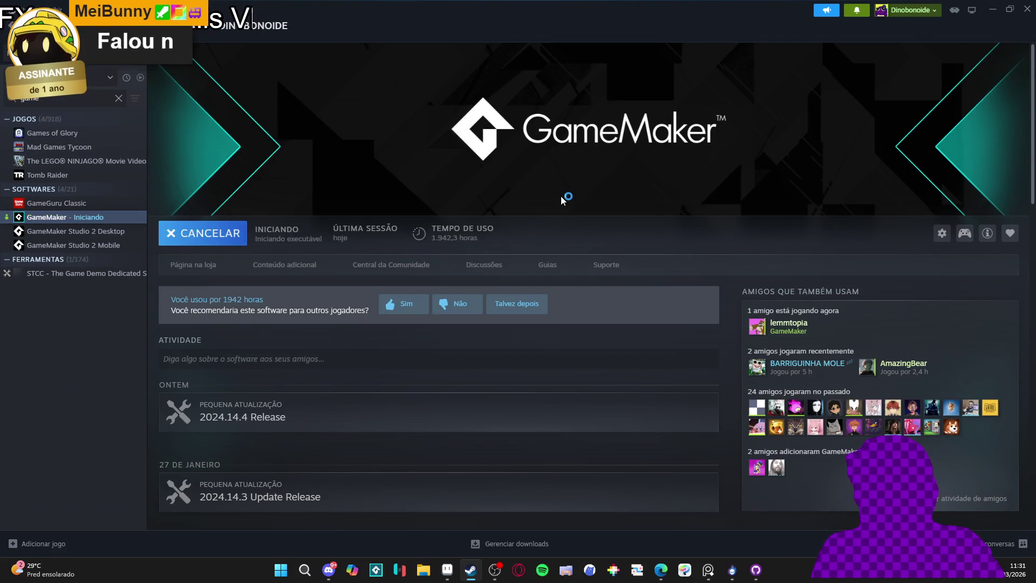
pyautogui.click(994, 5)
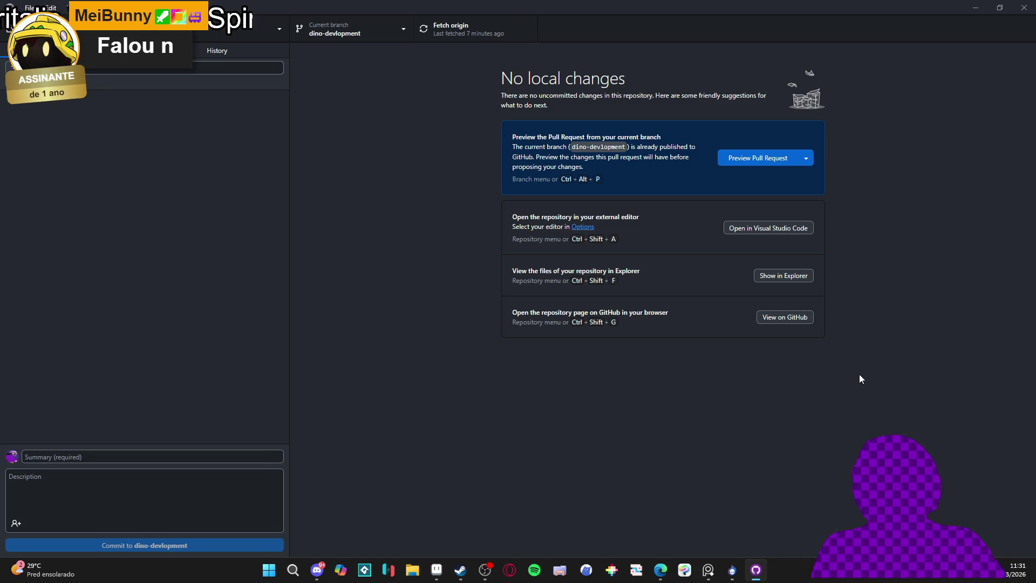
# - Accept the Runtime Modules so runtime 2024.14.4.265 installs and the start page loads
pyautogui.click(765, 570)
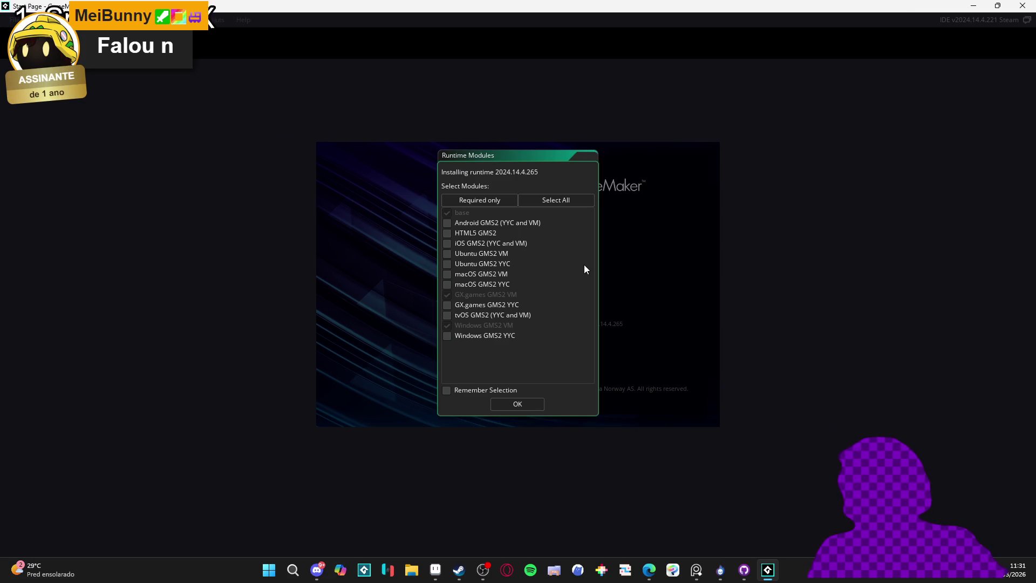
pyautogui.click(522, 409)
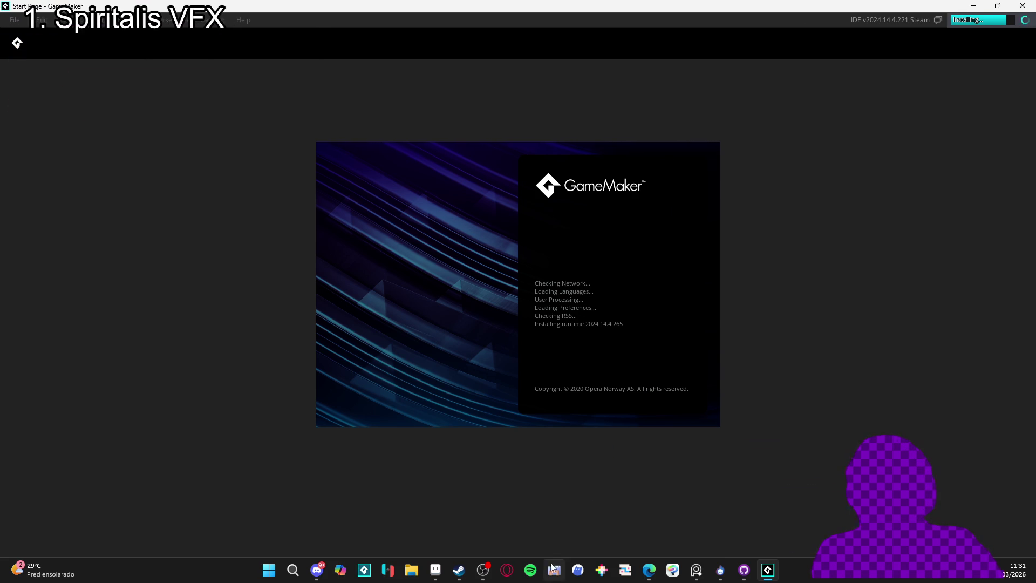
pyautogui.click(461, 574)
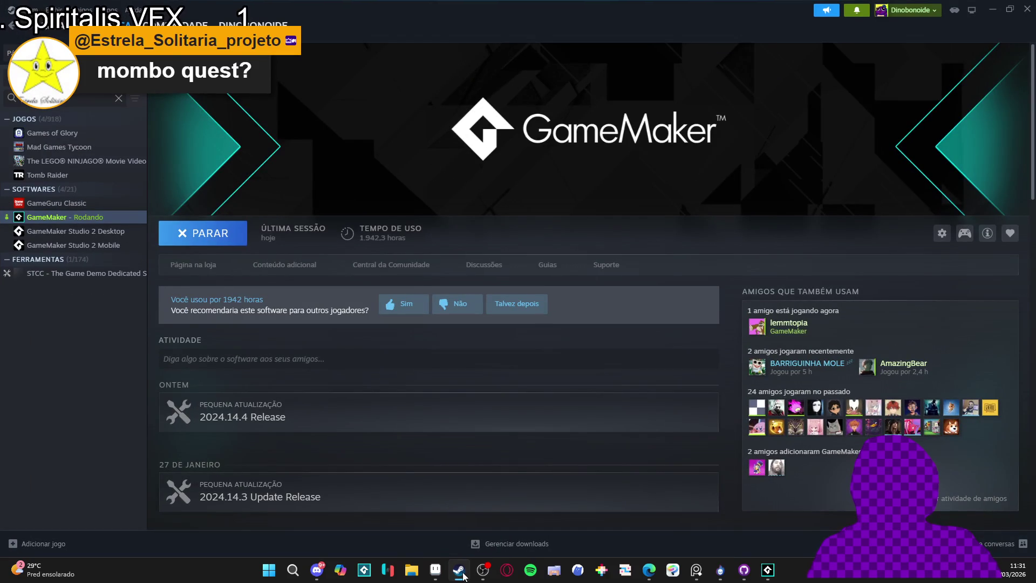
pyautogui.click(463, 574)
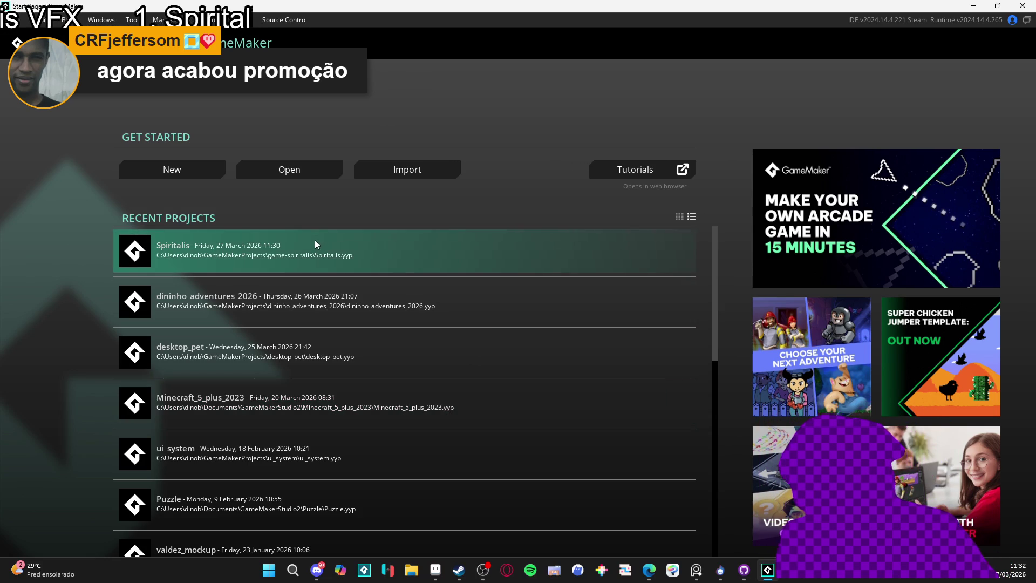
# - Open Spiritalis, filter assets by 'thund', and open the thunderstrike sprite and sqn_zeh_thunderstorm
pyautogui.click(315, 240)
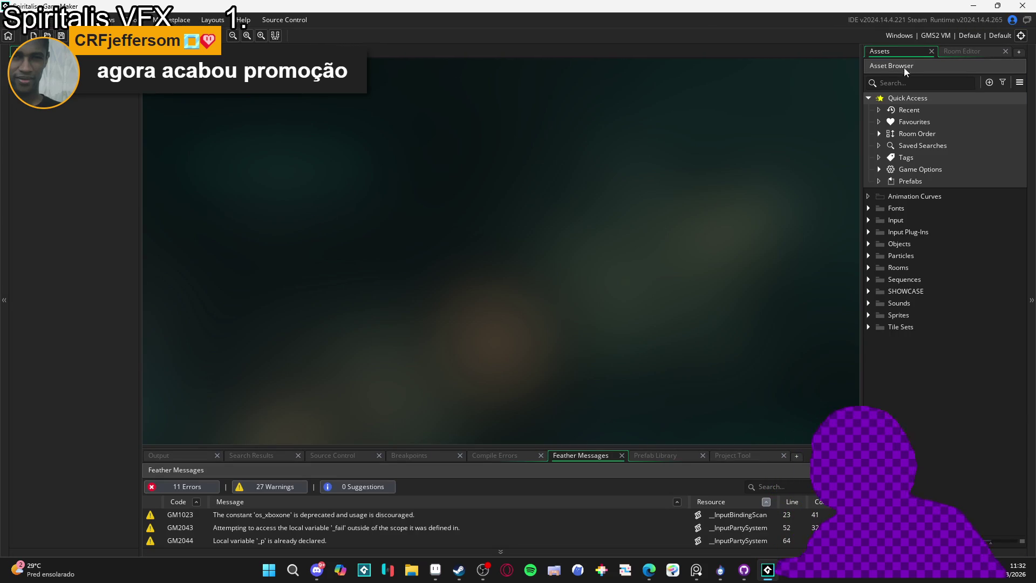
pyautogui.click(892, 77)
pyautogui.write('h')
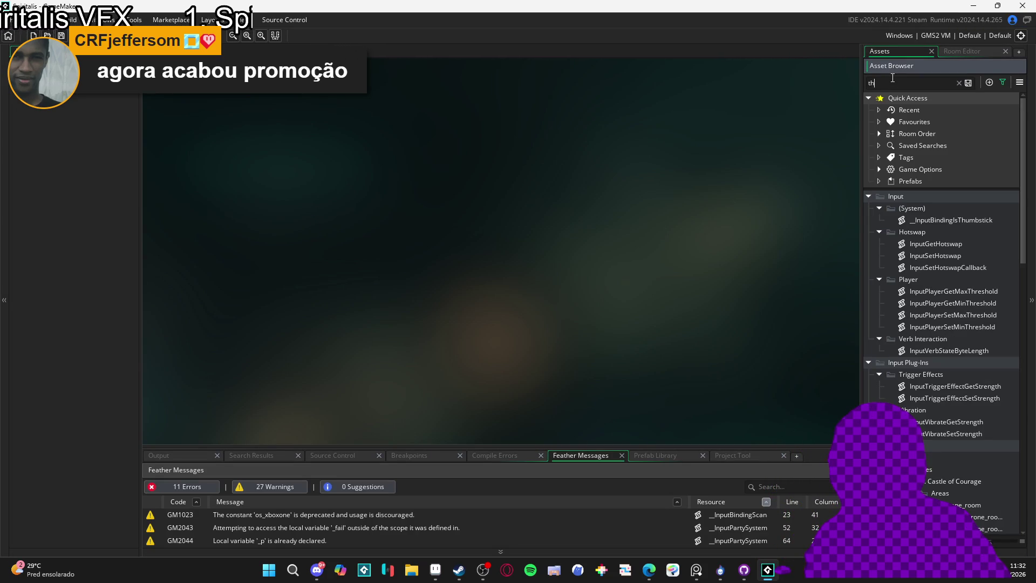
pyautogui.write('und')
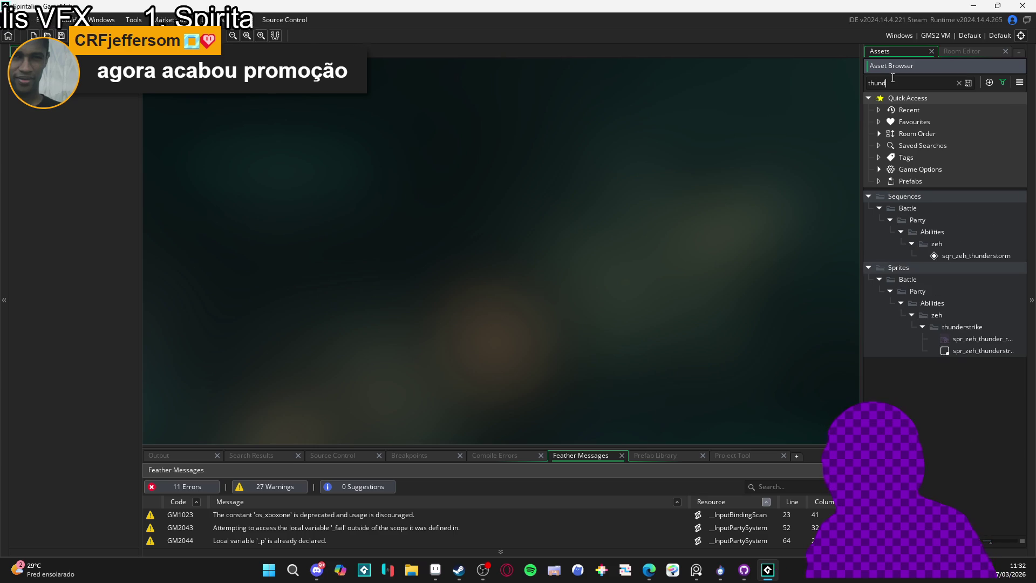
pyautogui.doubleClick(985, 349)
pyautogui.doubleClick(983, 257)
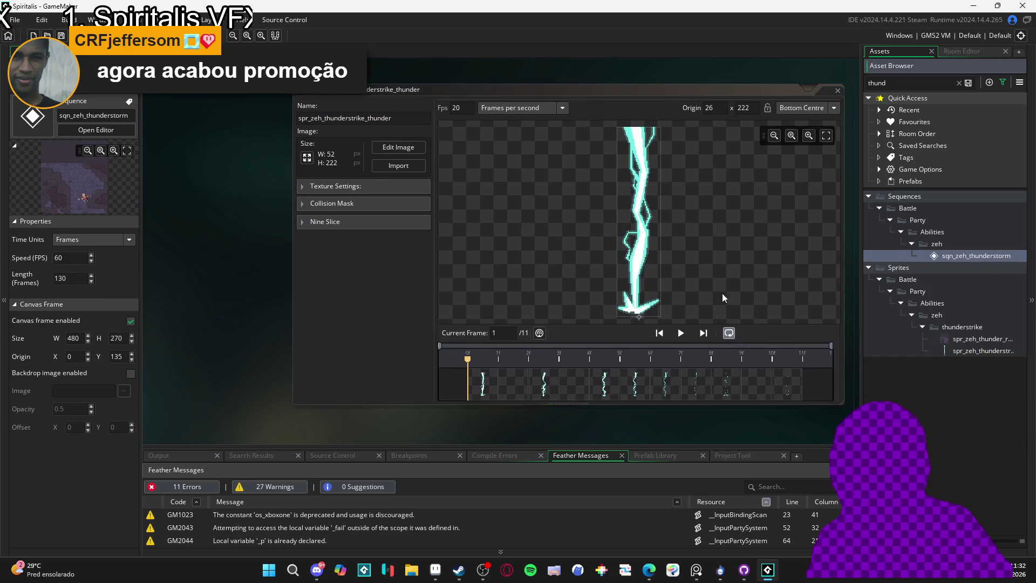
# - Enlarge the sequence canvas and play then stop the thunderstorm preview
pyautogui.moveTo(577, 276); pyautogui.dragTo(579, 393)
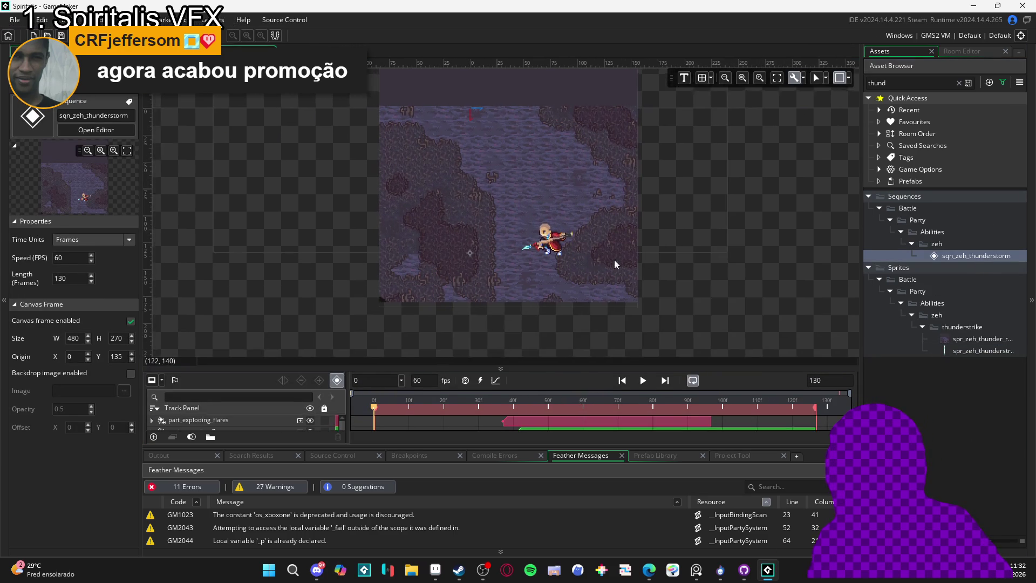
pyautogui.click(643, 380)
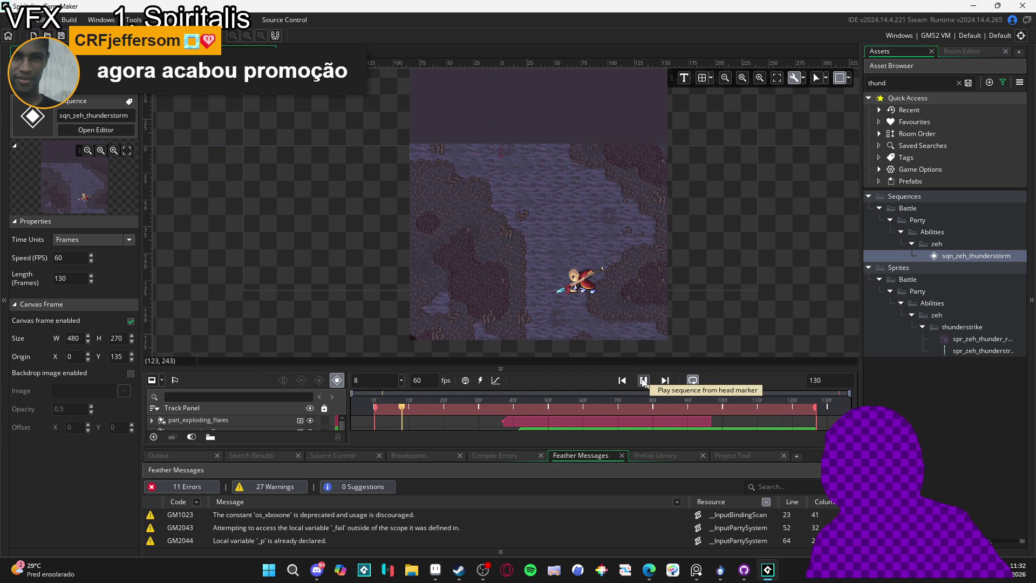
pyautogui.click(643, 382)
# - Start Create Local Package and cancel it
pyautogui.click(134, 19)
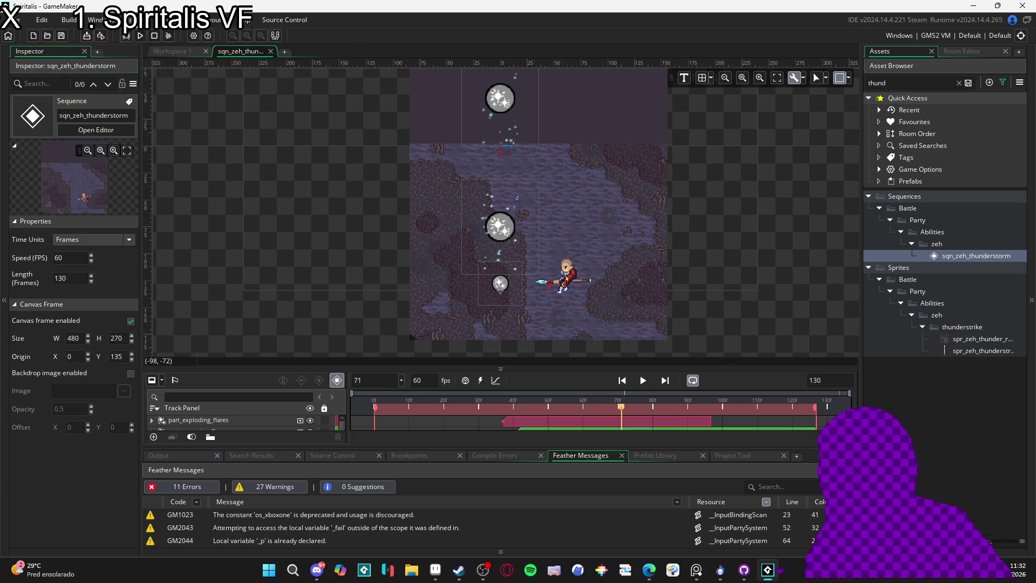
pyautogui.click(186, 74)
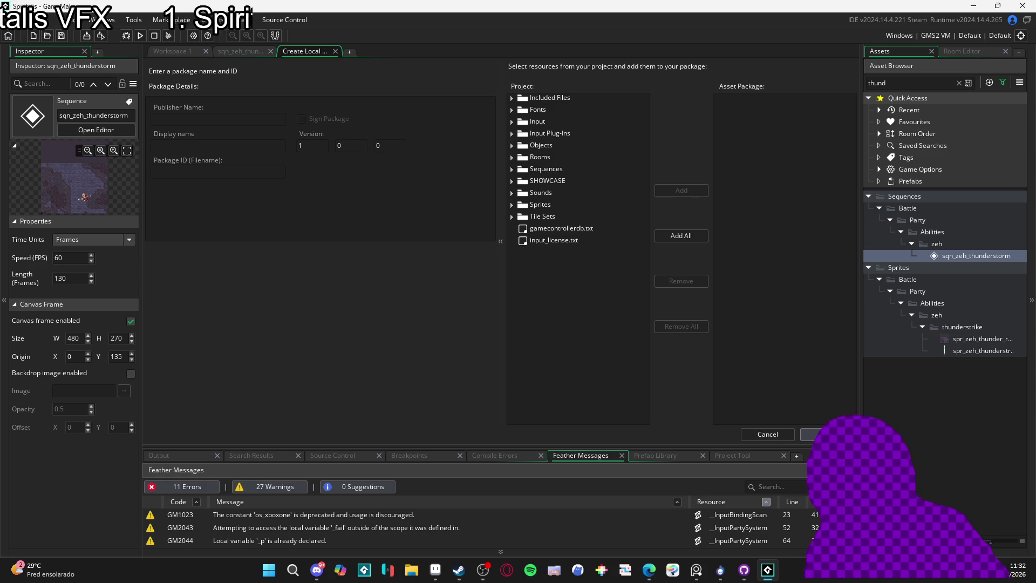
pyautogui.click(767, 434)
# - Clear the asset search, browse the Particles folder, and replay then pause the sequence
pyautogui.click(958, 82)
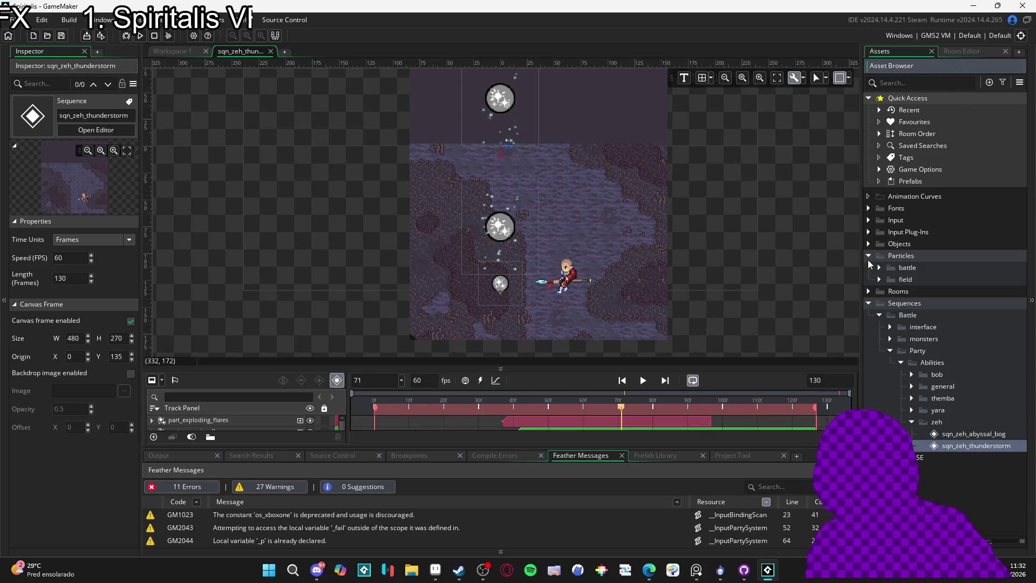
pyautogui.click(869, 258)
pyautogui.click(877, 269)
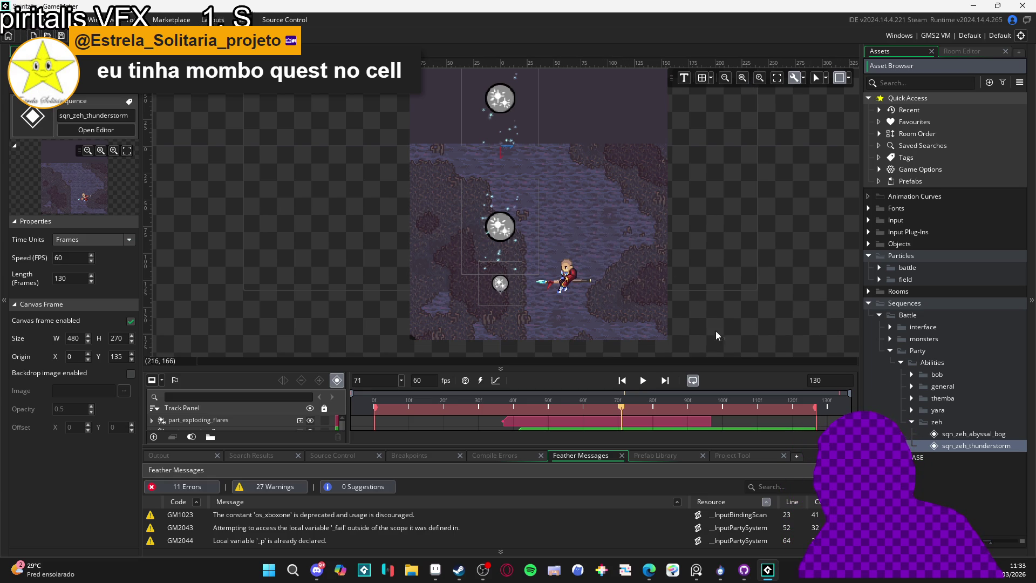
pyautogui.click(643, 380)
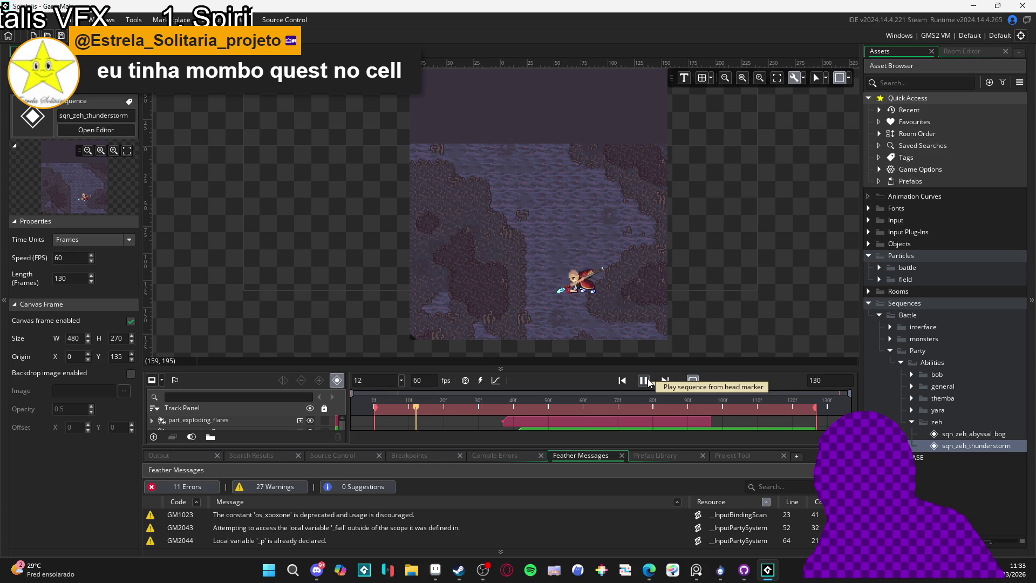
pyautogui.click(643, 380)
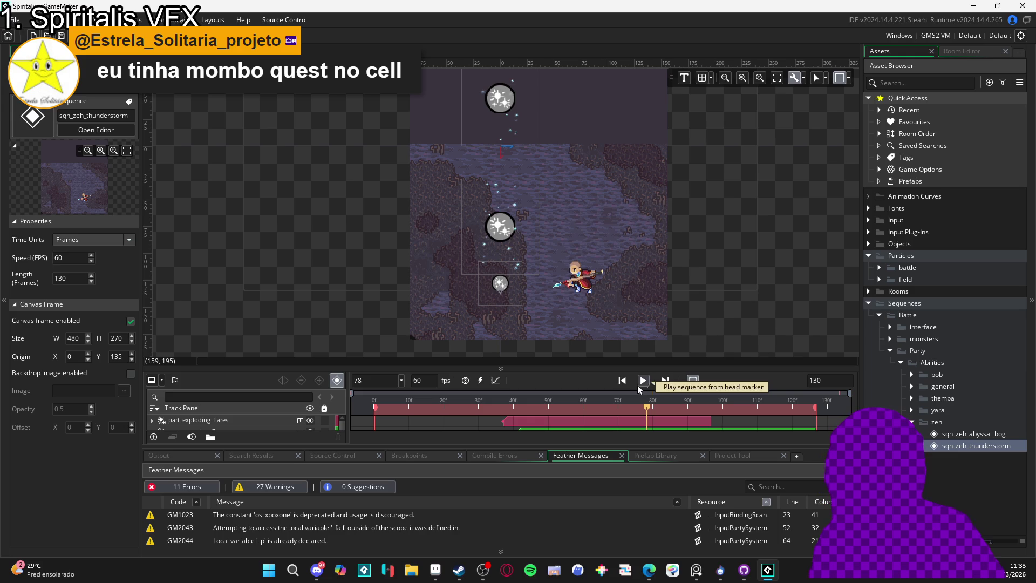
pyautogui.click(411, 570)
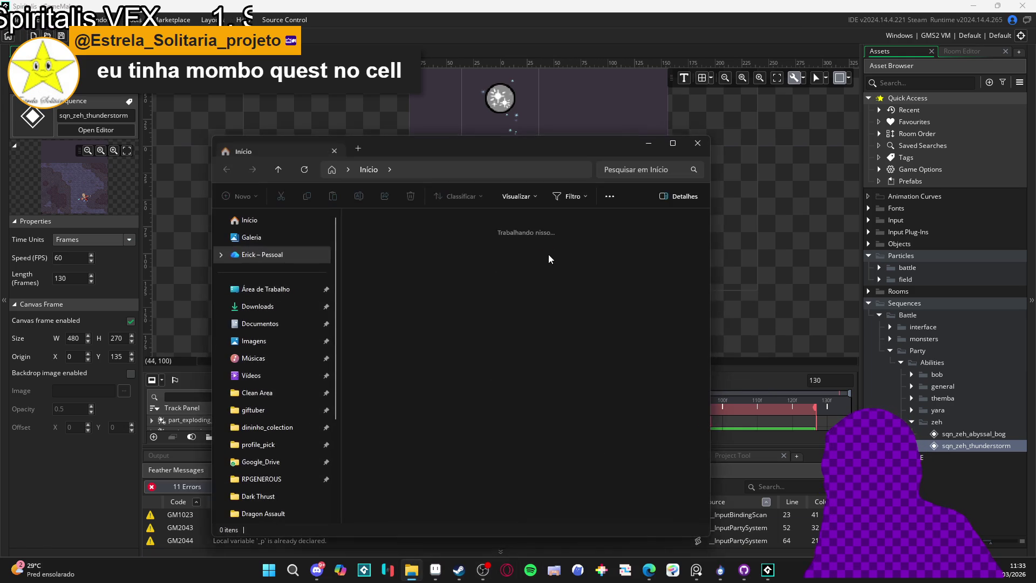
pyautogui.scroll(-2, 519, 352)
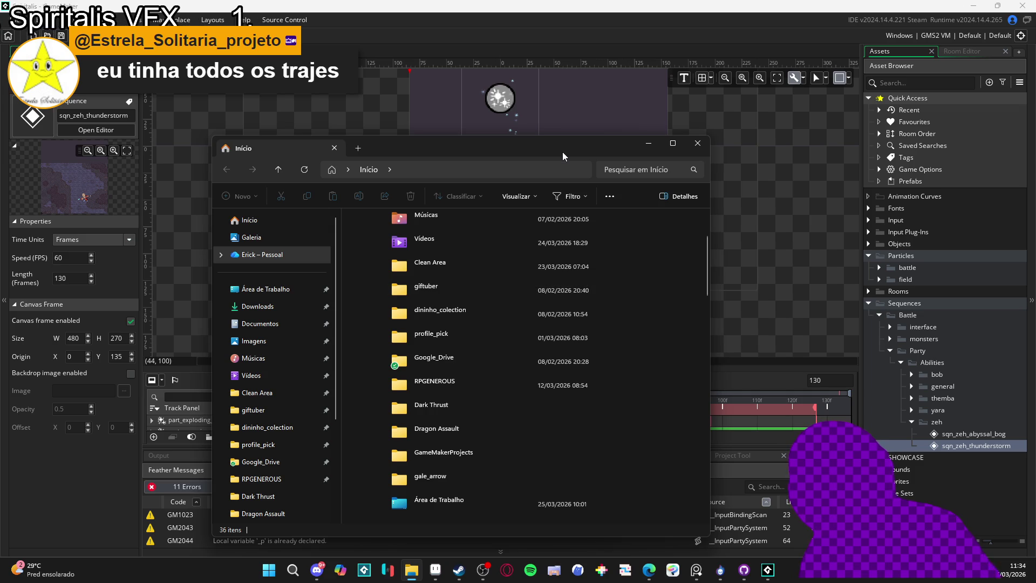
pyautogui.moveTo(562, 151); pyautogui.dragTo(578, 121)
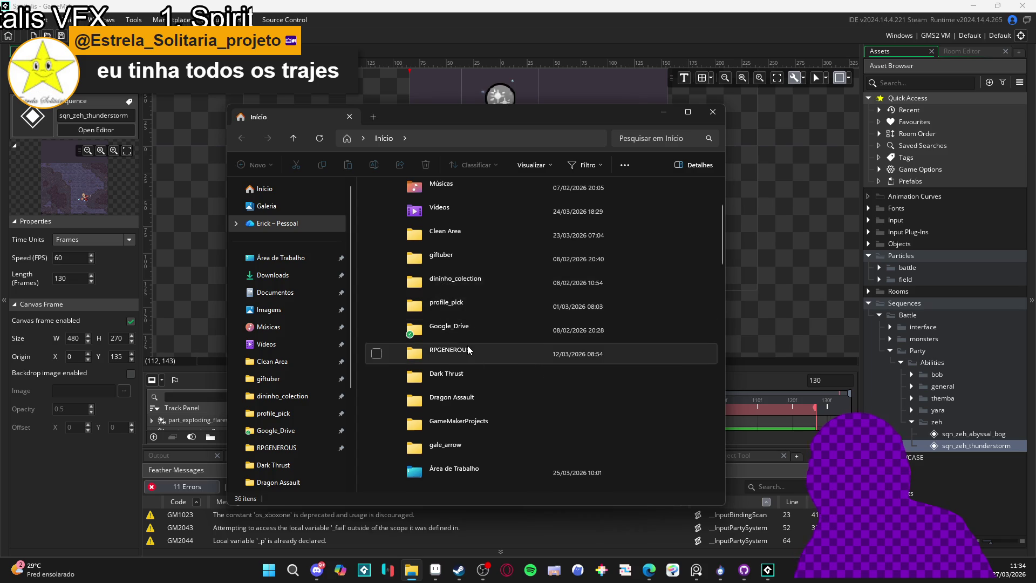
# - Open pixel_Art > RPGENEROUS to show its 48 items, including vfx, characters and tilesets
pyautogui.doubleClick(534, 352)
pyautogui.moveTo(489, 283)
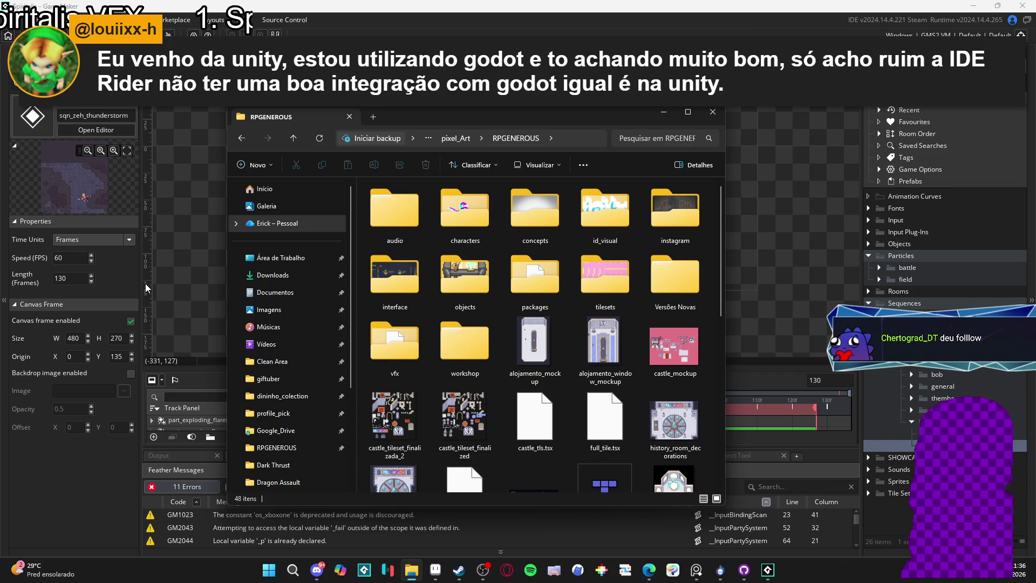
pyautogui.click(482, 571)
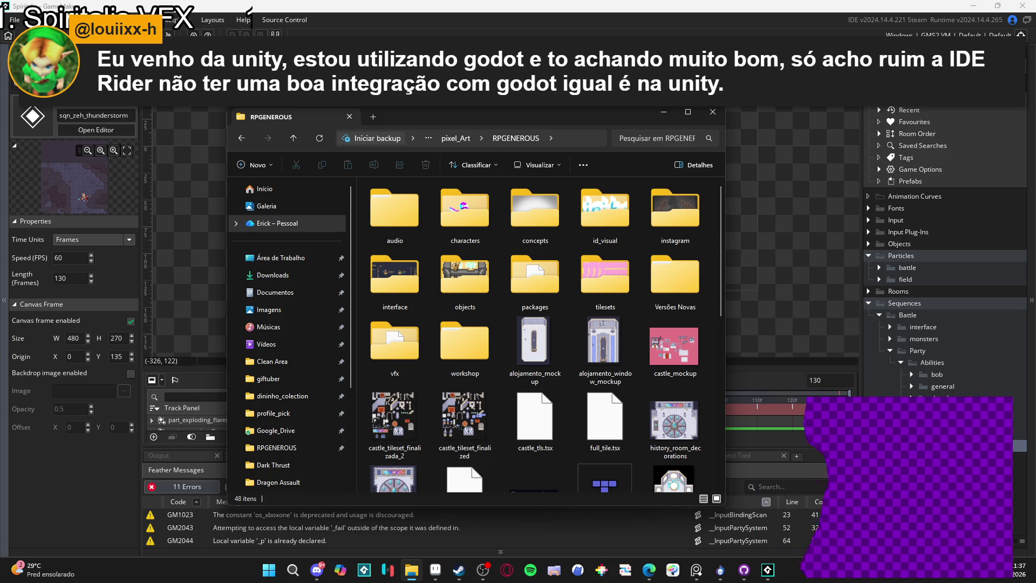
# - Return to GameMaker and play sqn_zeh_thunderstorm until the lightning strikes beside Zeh
pyautogui.click(795, 66)
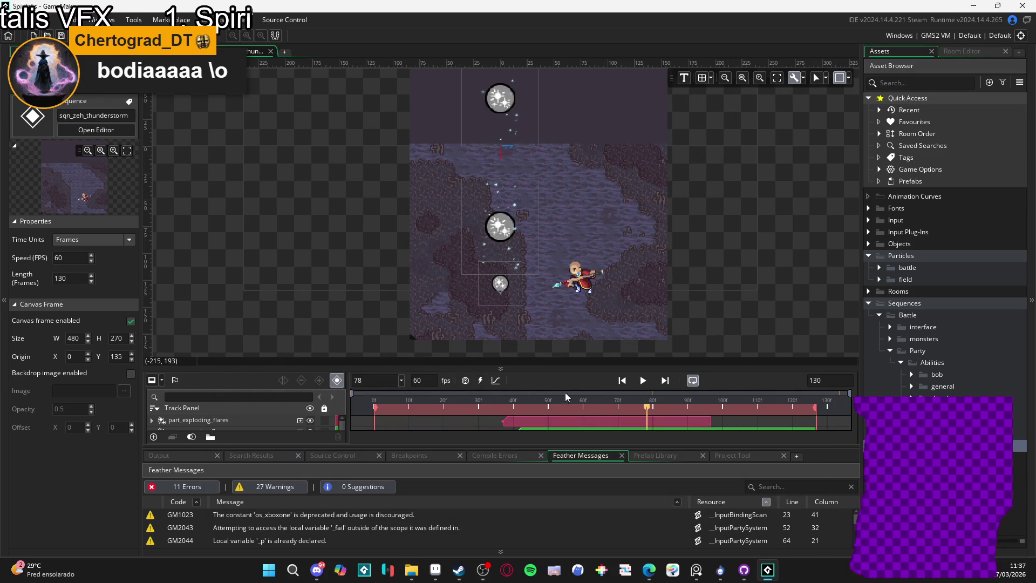
pyautogui.click(643, 381)
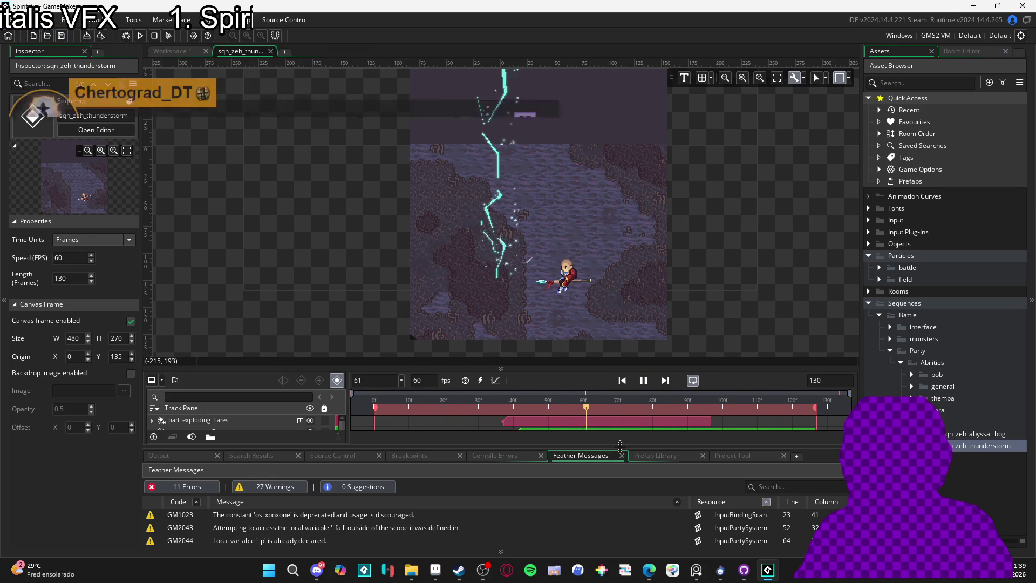
# - Enlarge the timeline to list all tracks, pause at frame 52, and recentre the canvas
pyautogui.moveTo(621, 447)
pyautogui.mouseDown()
pyautogui.moveTo(611, 493)
pyautogui.moveTo(622, 508)
pyautogui.mouseUp()
pyautogui.scroll(2, 712, 351)
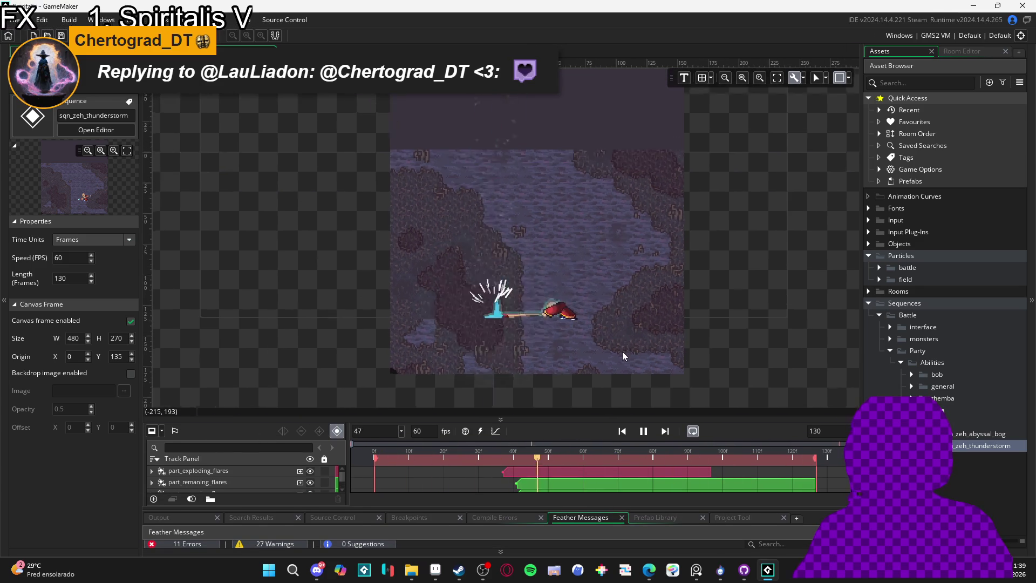
pyautogui.moveTo(621, 416); pyautogui.dragTo(628, 369)
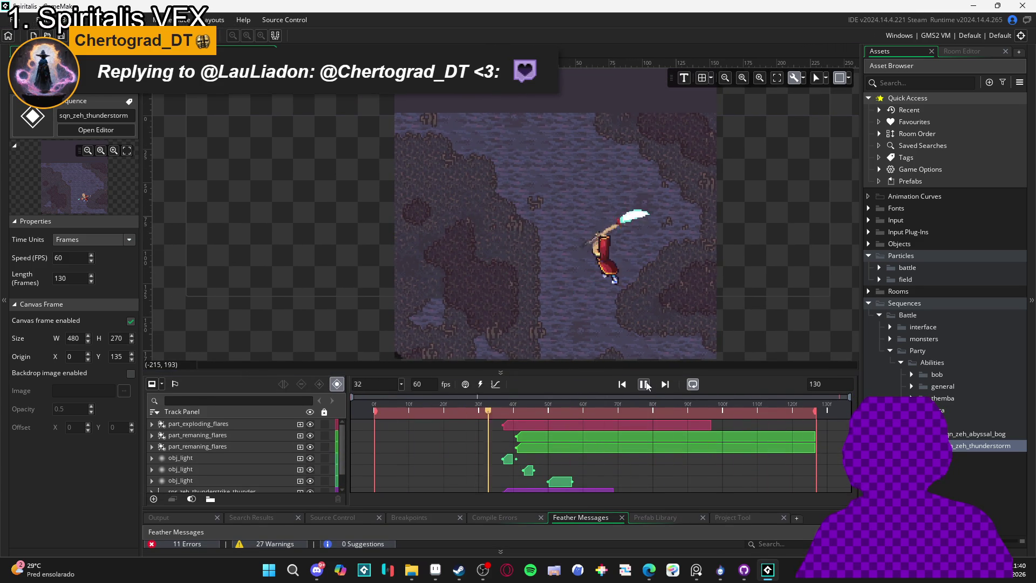
pyautogui.press('space')
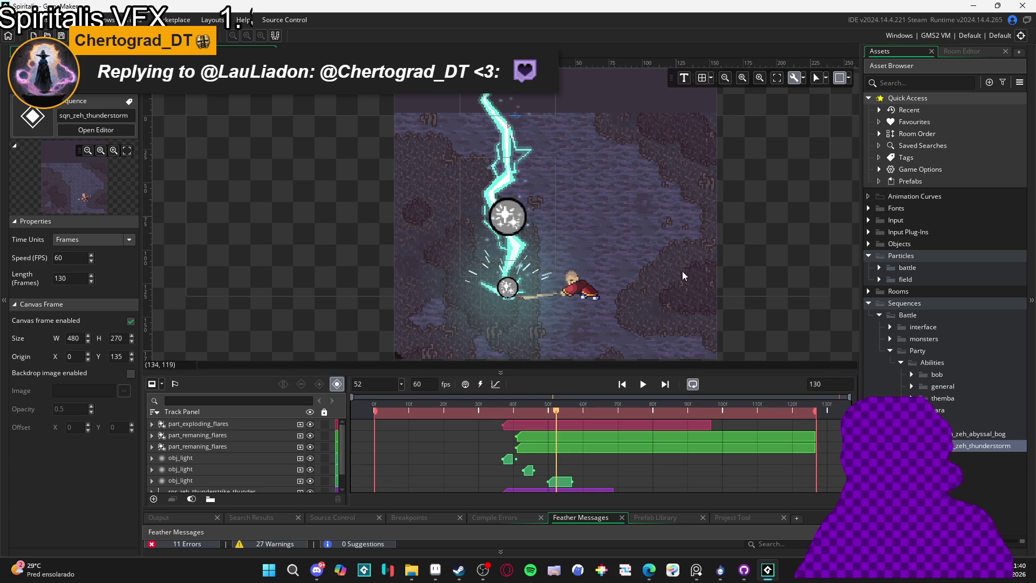
pyautogui.moveTo(628, 258); pyautogui.dragTo(639, 261)
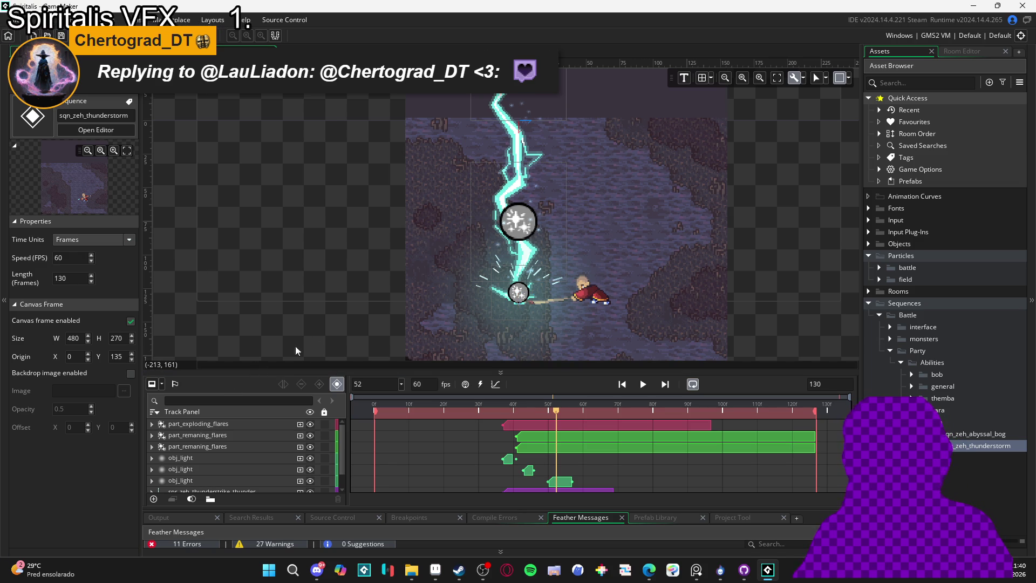
pyautogui.moveTo(548, 314); pyautogui.dragTo(487, 290)
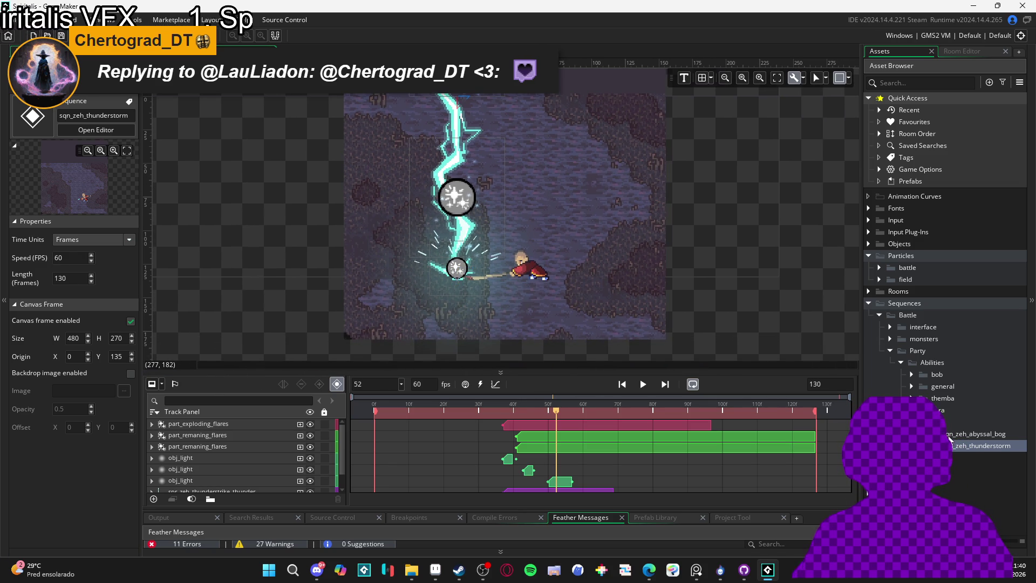
# - Select sqn_zeh_abyssal_bog and replay its lightning preview from frame 0, stopping at frame 78
pyautogui.click(949, 434)
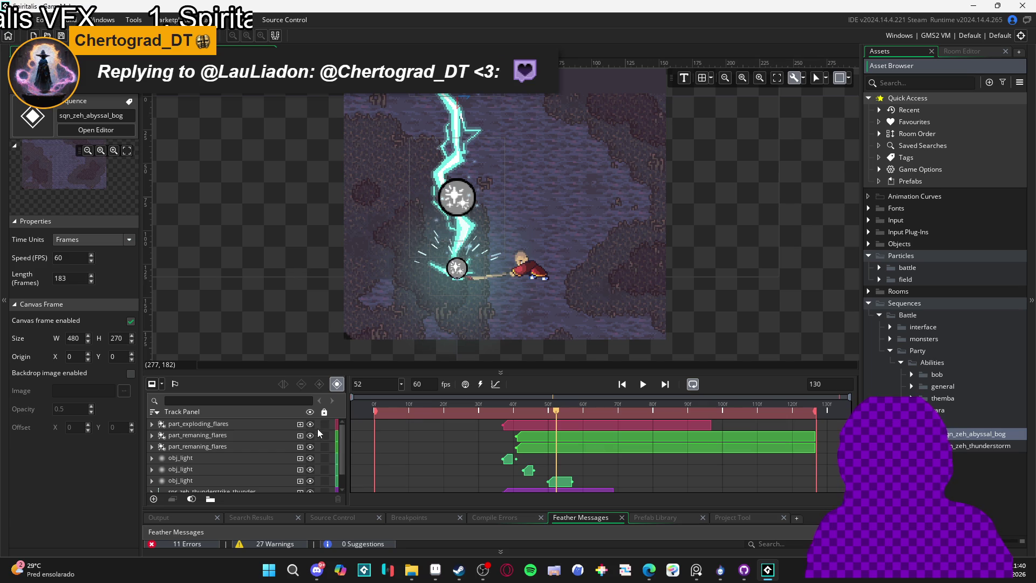
pyautogui.moveTo(416, 411); pyautogui.dragTo(354, 412)
pyautogui.press('Return')
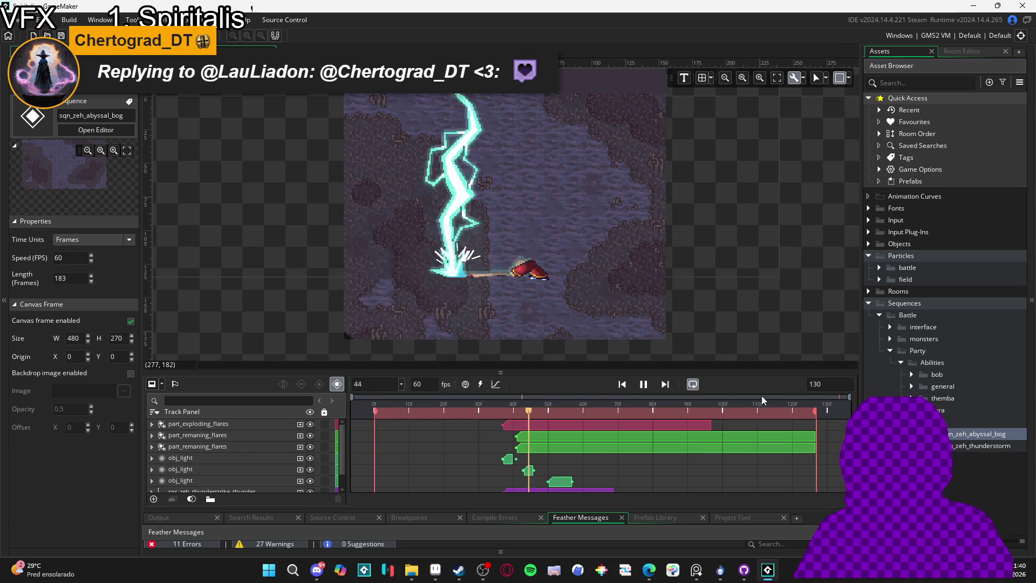
pyautogui.press('Return')
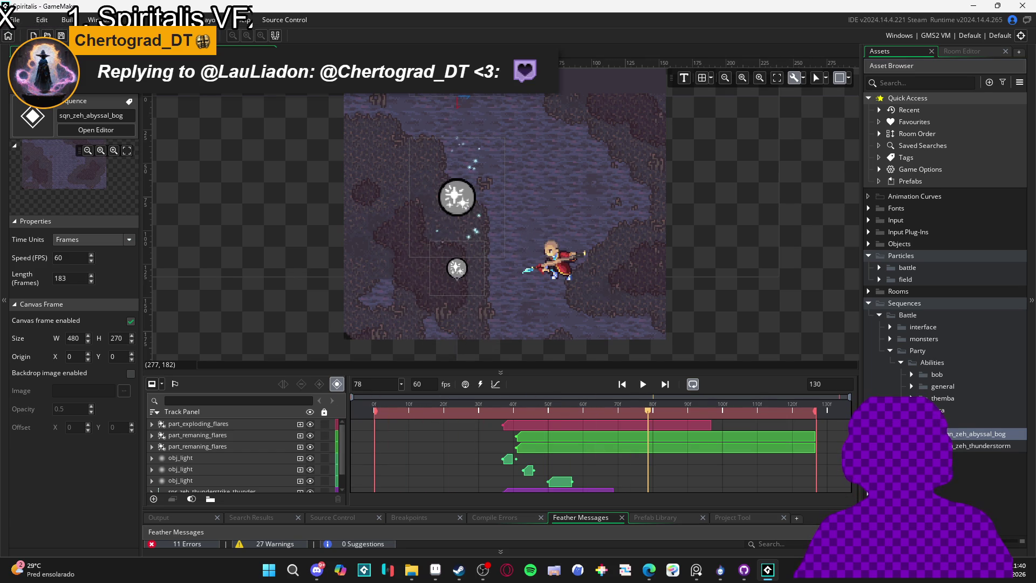
# - Expand the themba folder and scroll the Asset Browser to Sprites > Party > Abilities > zeh
pyautogui.click(912, 397)
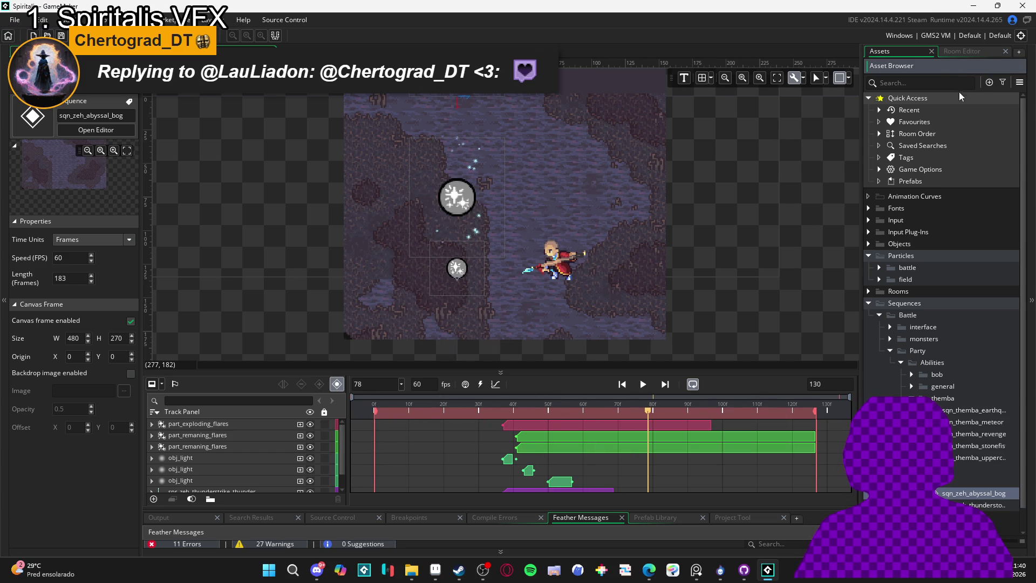
pyautogui.scroll(-1, 894, 293)
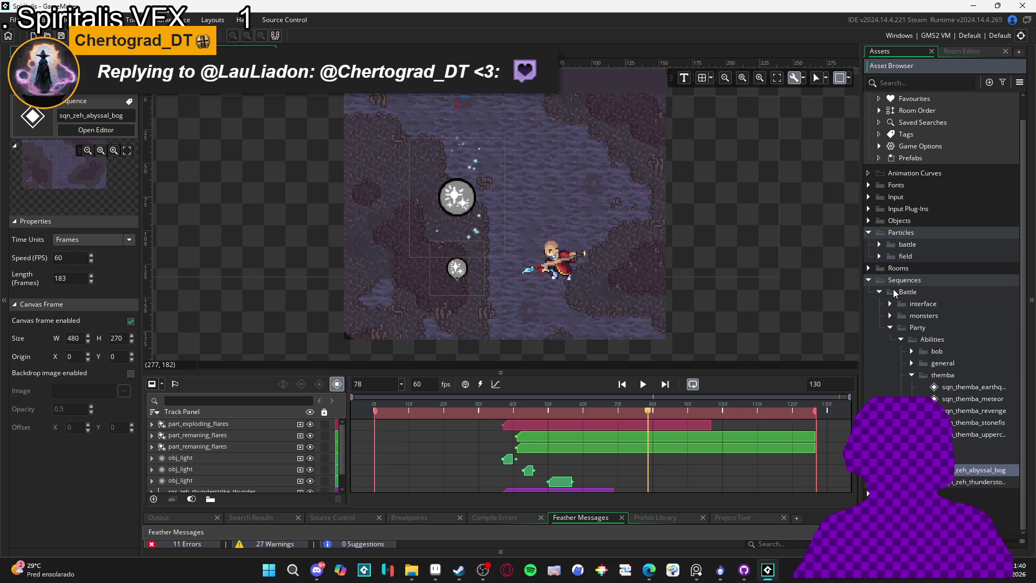
pyautogui.scroll(-3, 917, 270)
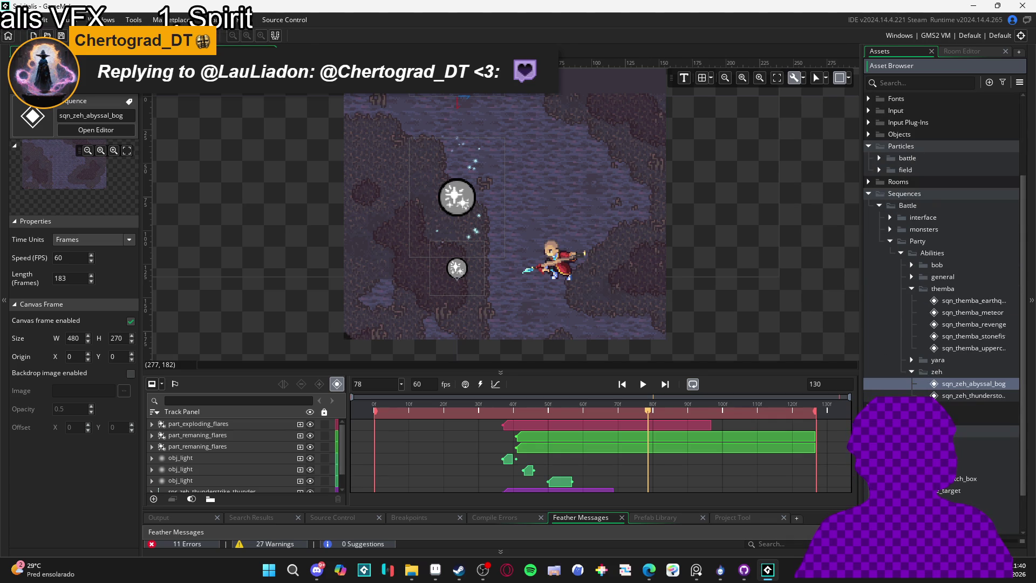
pyautogui.scroll(-2, 944, 243)
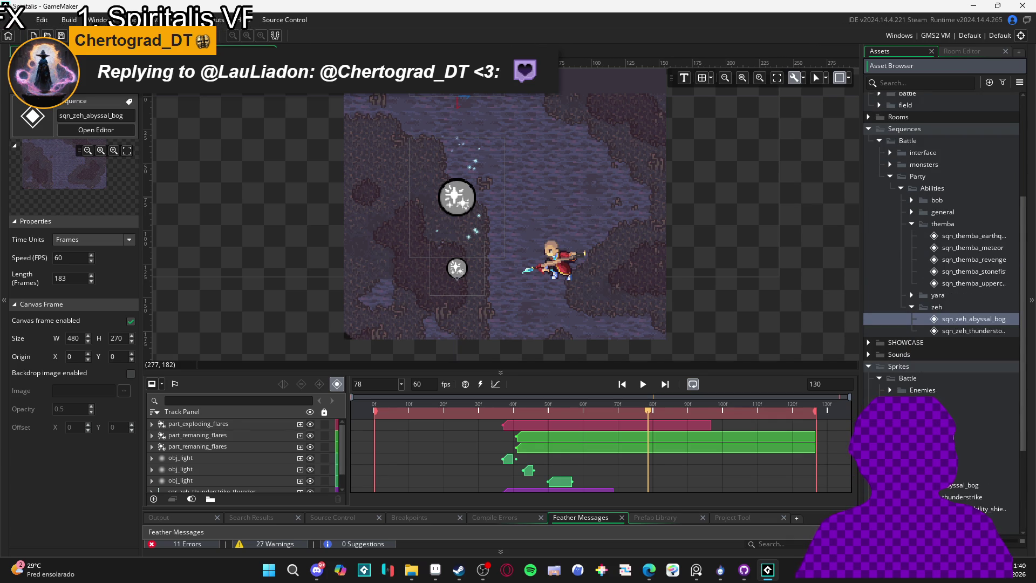
pyautogui.scroll(-2, 945, 243)
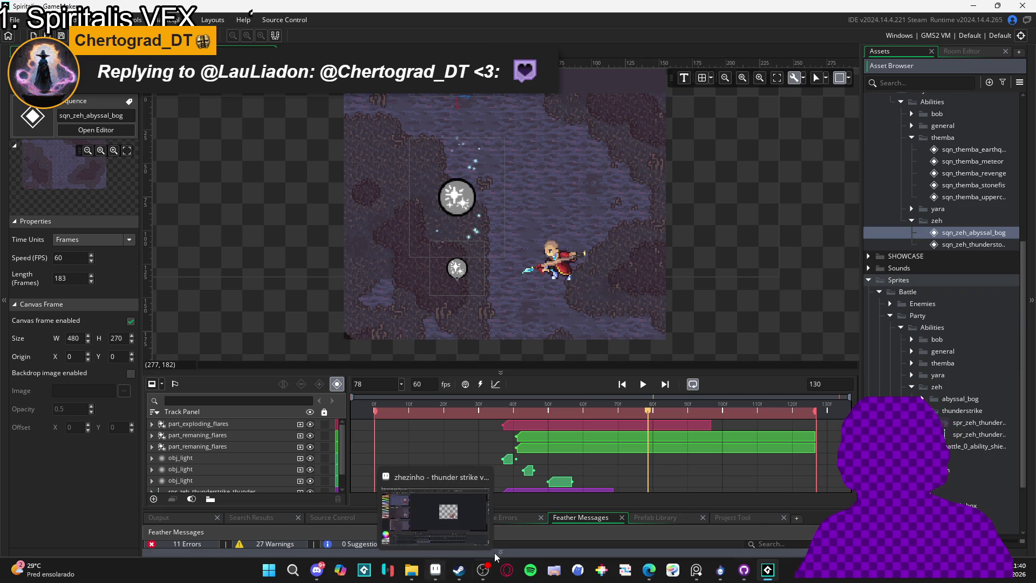
# - In a new Explorer tab, navigate to RPGENEROUS > vfx > character_spells
pyautogui.click(412, 571)
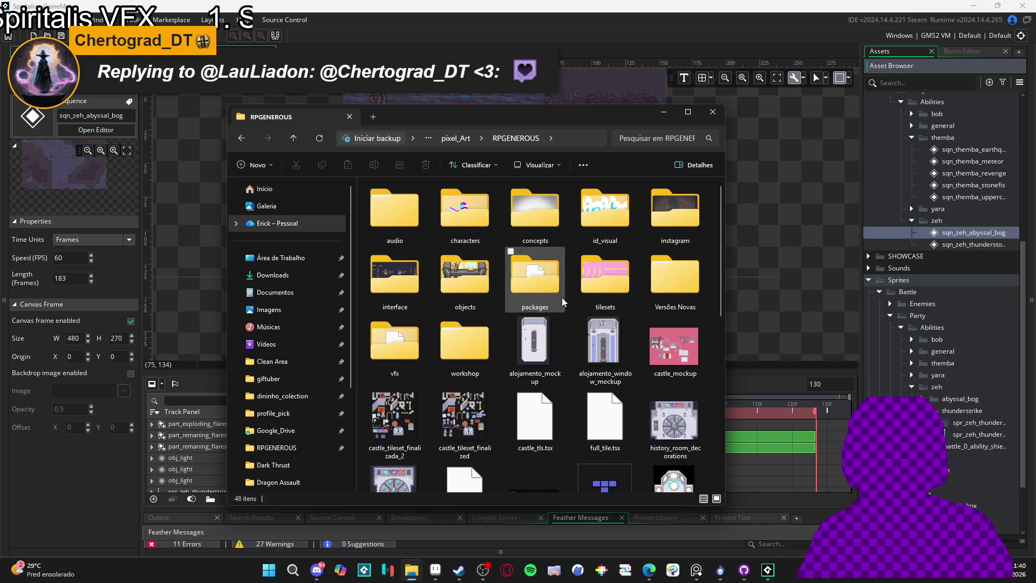
pyautogui.scroll(-3, 549, 303)
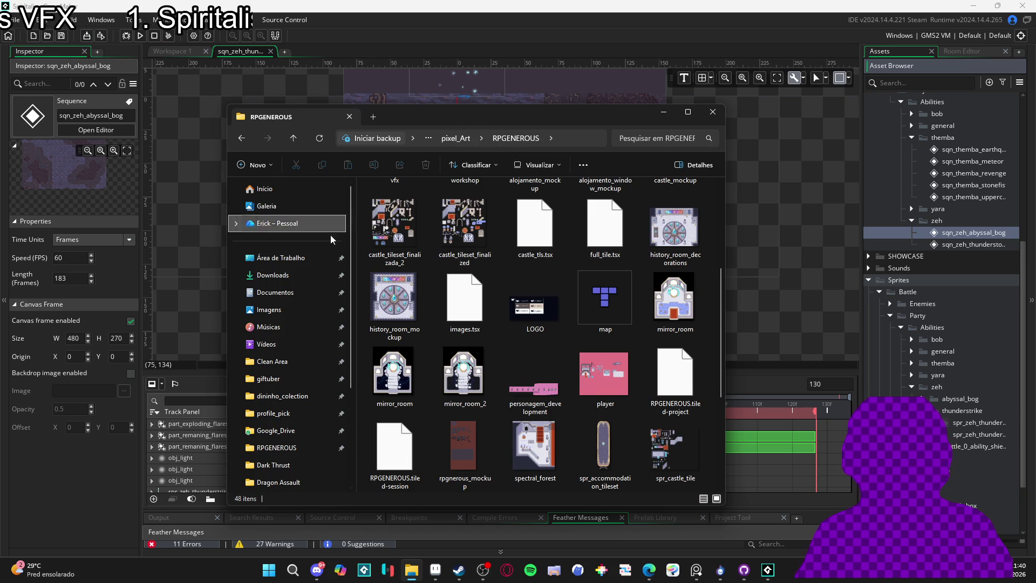
pyautogui.click(373, 116)
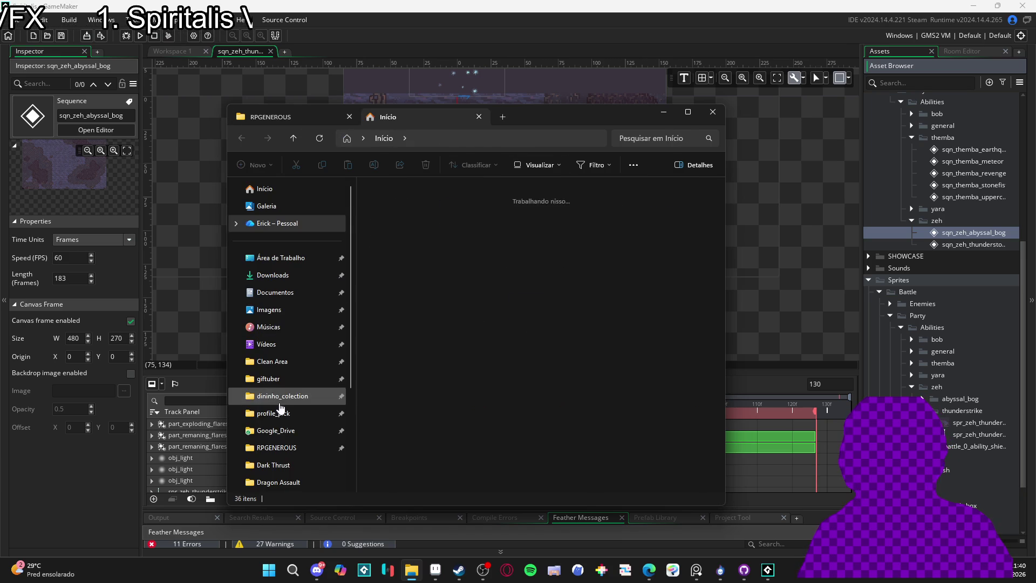
pyautogui.click(294, 448)
pyautogui.doubleClick(389, 349)
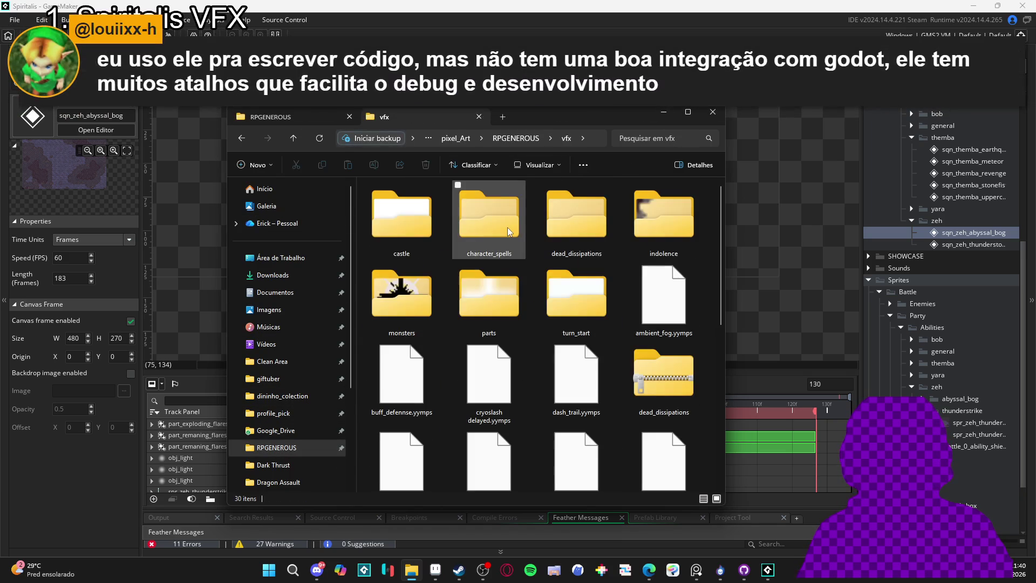
pyautogui.click(506, 225)
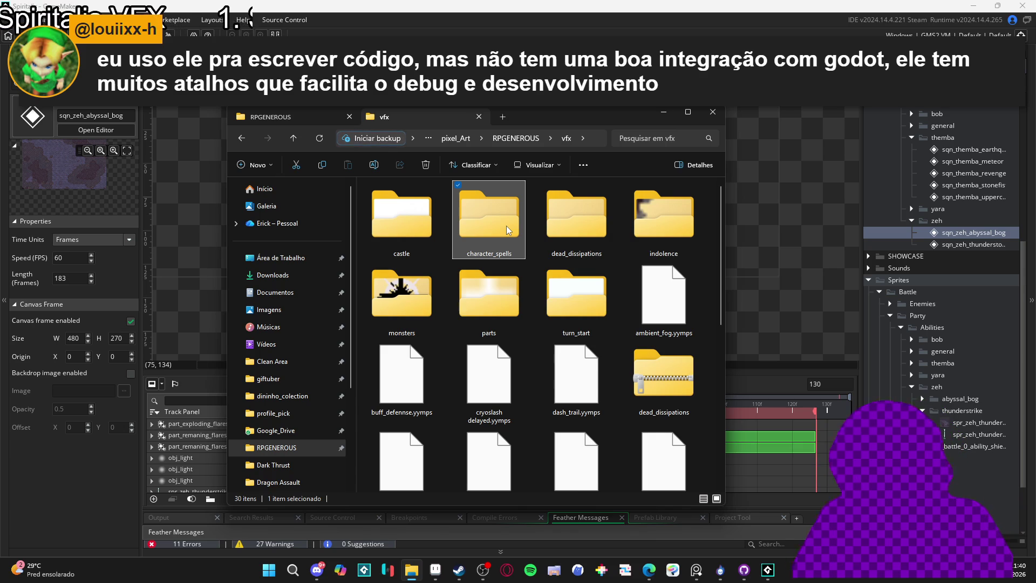
pyautogui.doubleClick(506, 225)
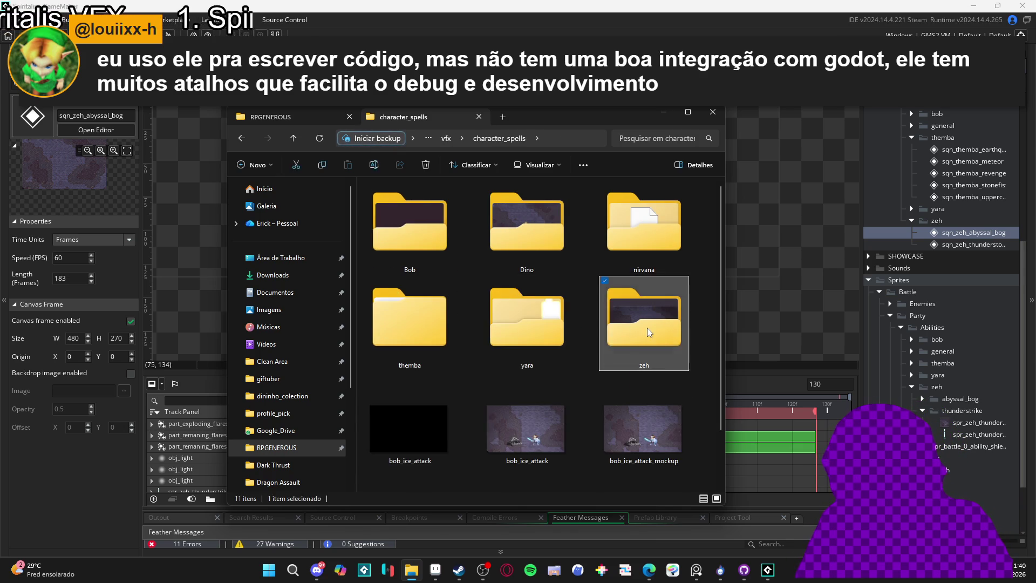
# - Open zeh > thunder_strike, check its sprite files, then close Explorer
pyautogui.doubleClick(646, 328)
pyautogui.doubleClick(512, 224)
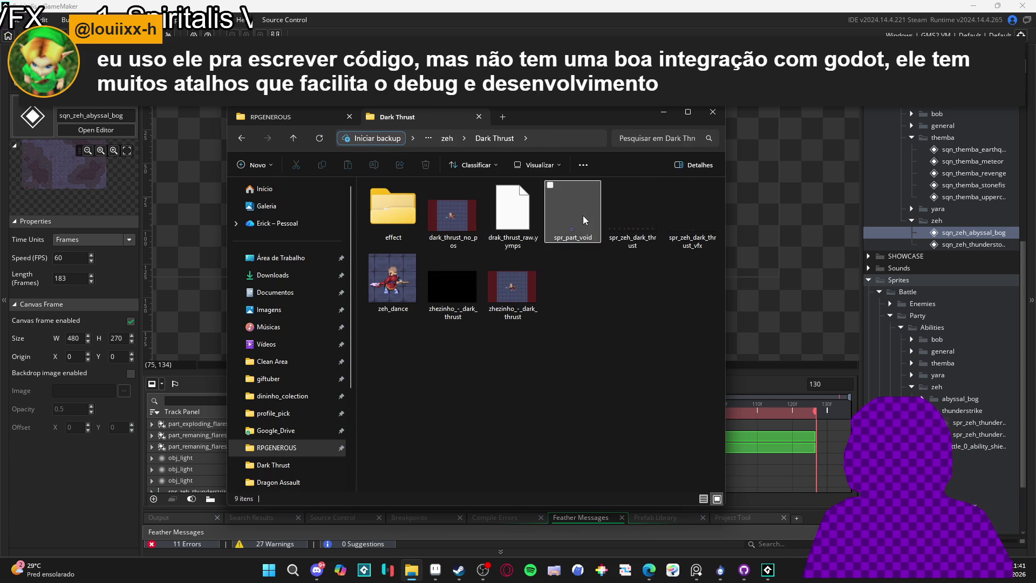
pyautogui.click(582, 215)
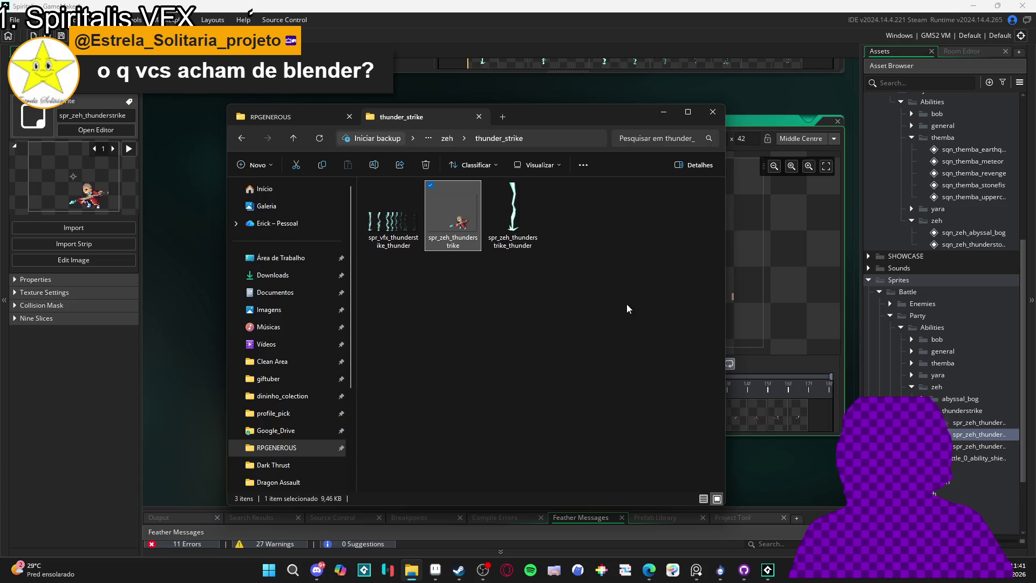
pyautogui.moveTo(591, 125)
pyautogui.mouseDown()
pyautogui.moveTo(475, 108)
pyautogui.moveTo(309, 106)
pyautogui.moveTo(484, 115)
pyautogui.mouseUp()
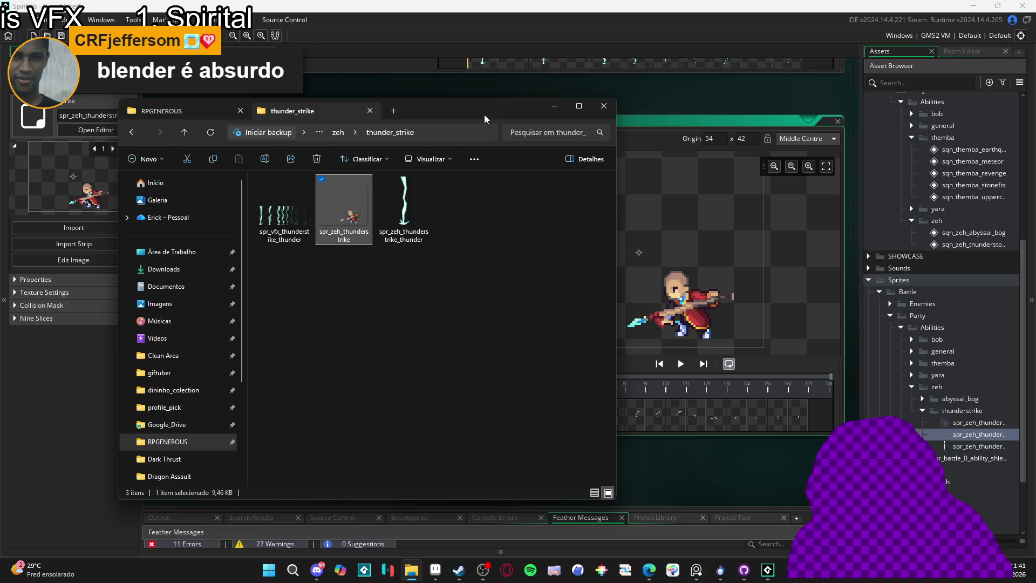
pyautogui.click(604, 106)
pyautogui.click(412, 184)
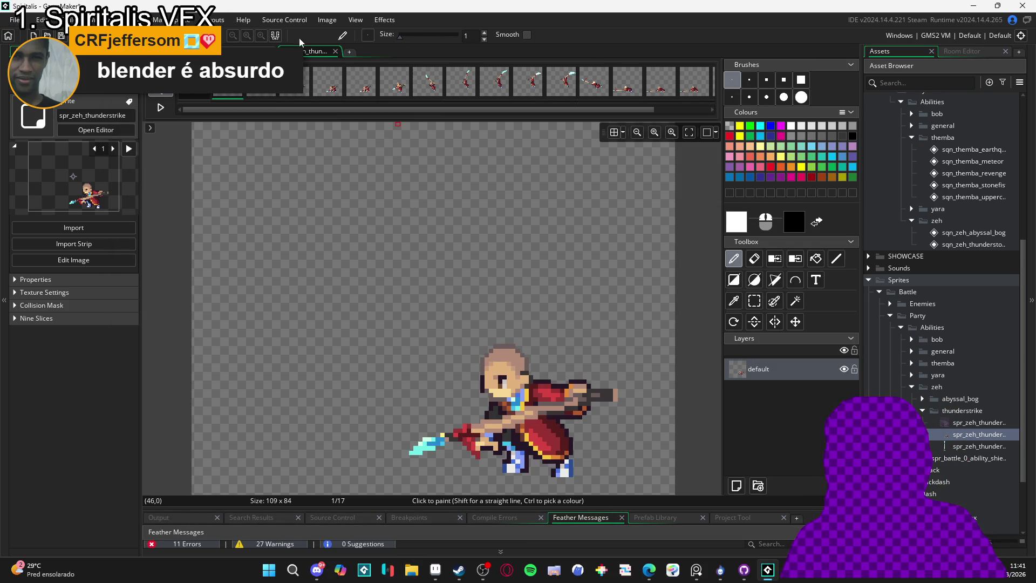
pyautogui.click(327, 20)
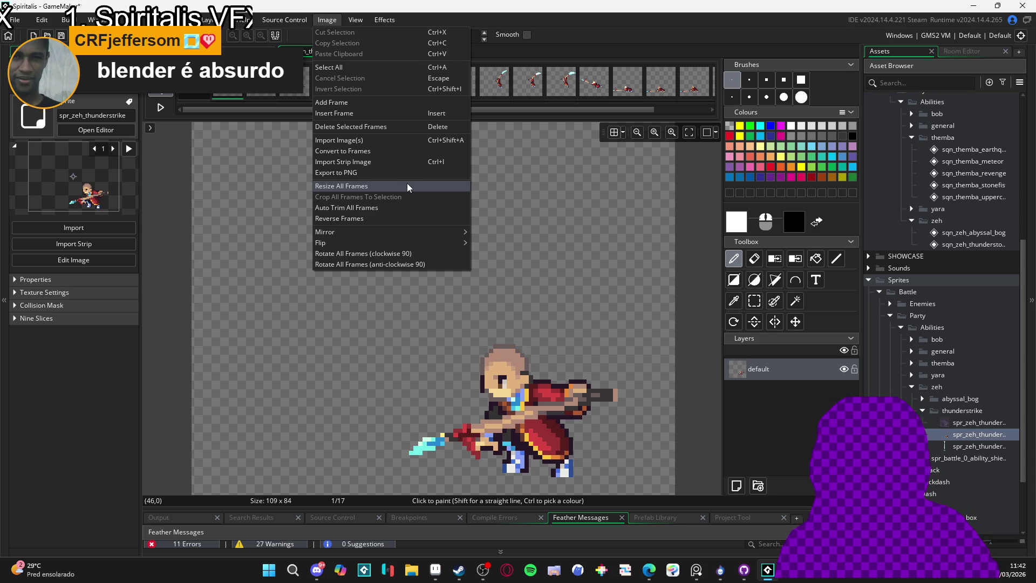
pyautogui.click(404, 210)
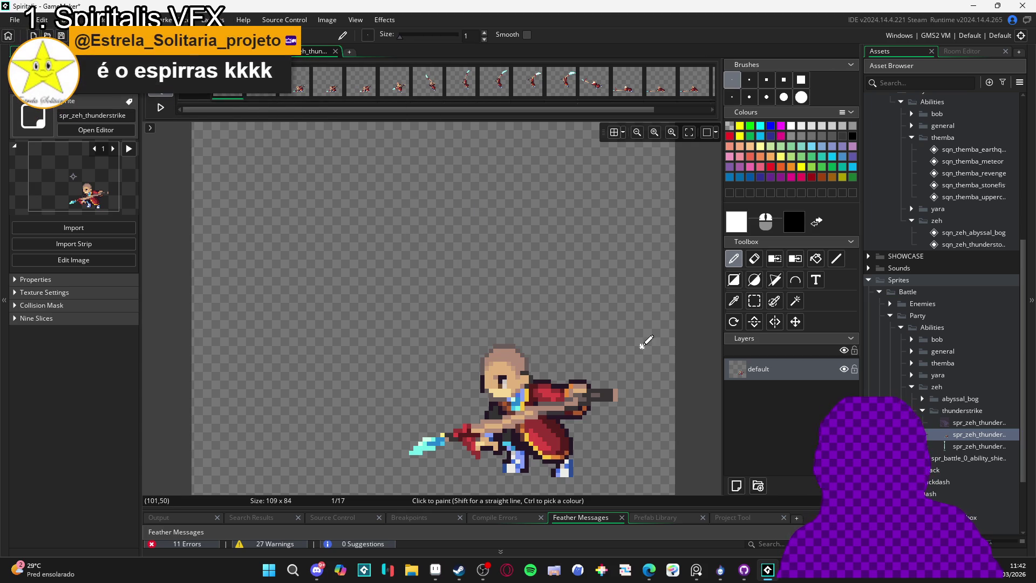
pyautogui.doubleClick(959, 439)
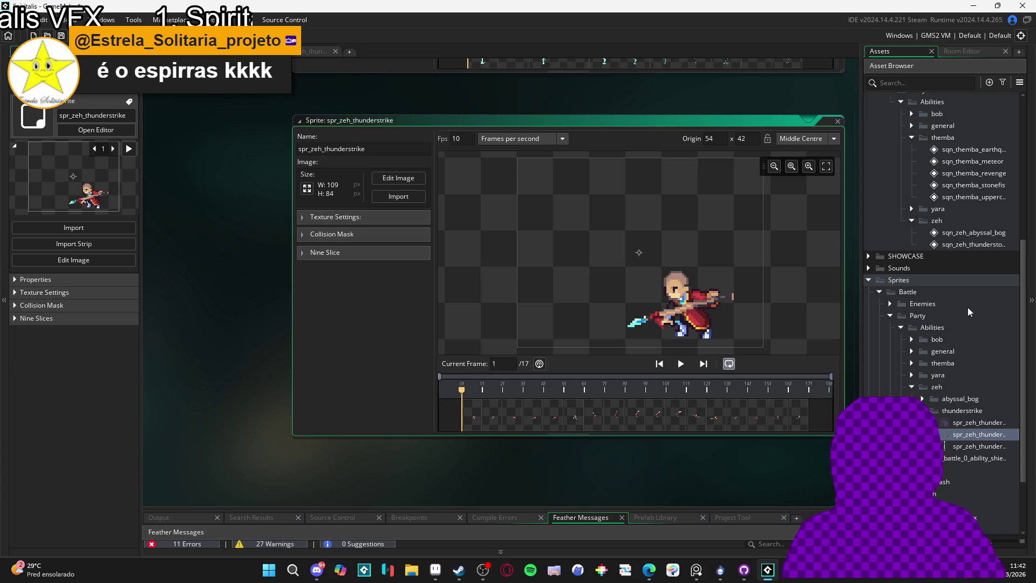
# - Set spr_zeh_thunderstrike's origin to custom (78, 79) and play its animation
pyautogui.click(691, 325)
pyautogui.click(693, 338)
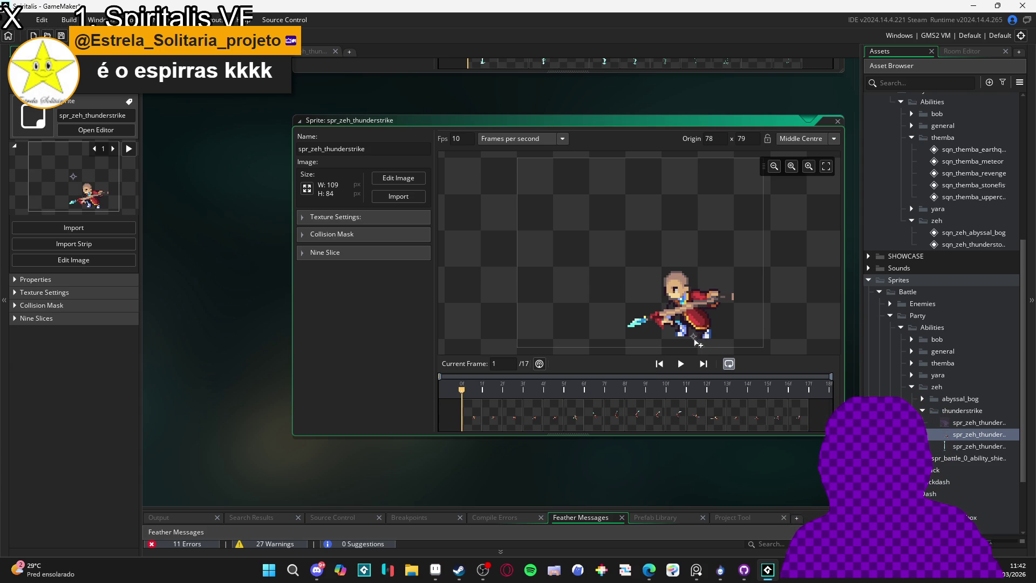
pyautogui.click(680, 365)
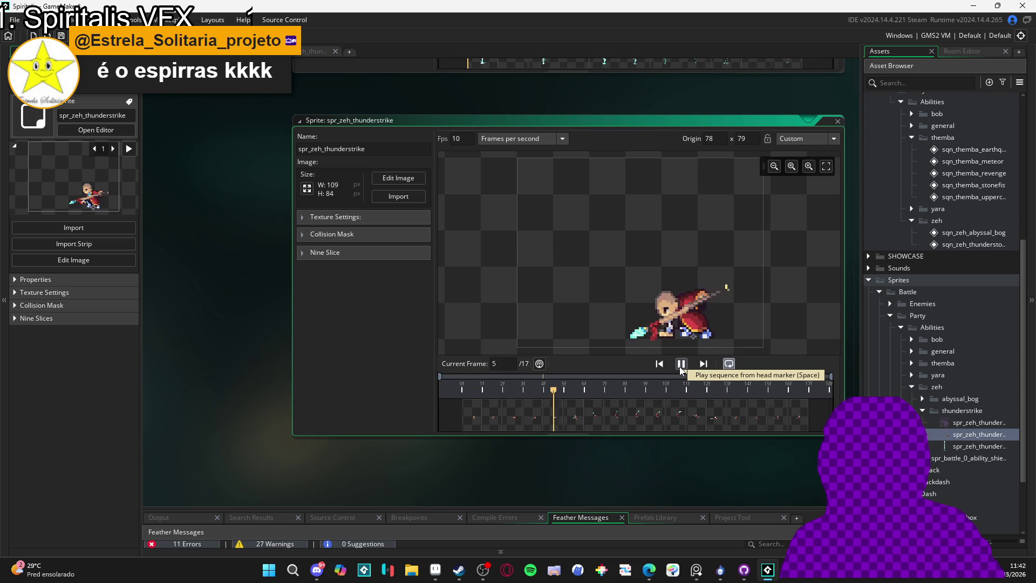
# - Stop the preview, view the frames in the Image Editor, and return to sqn_zeh_thunderstrike
pyautogui.click(680, 367)
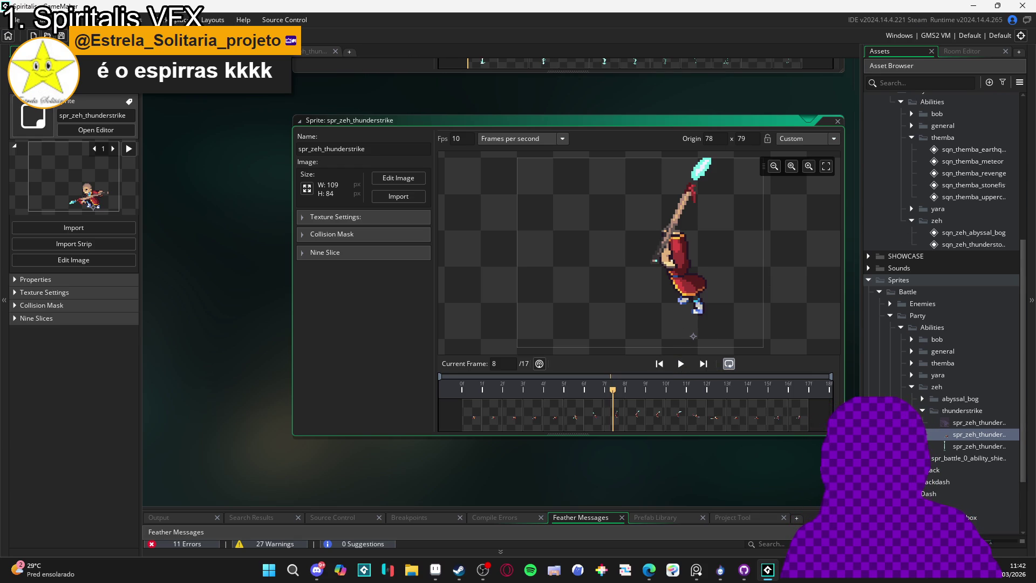
pyautogui.doubleClick(709, 345)
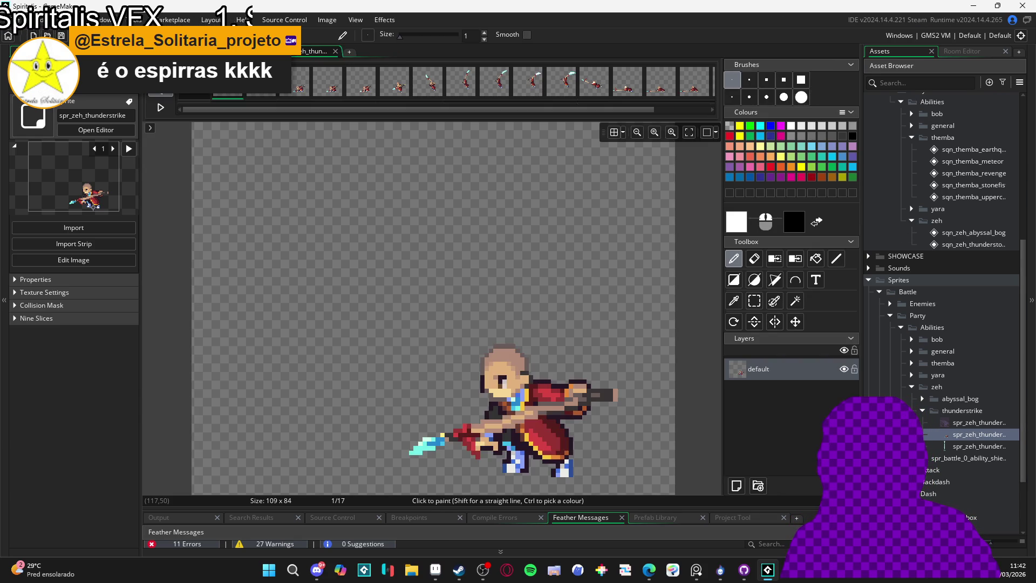
pyautogui.press('Escape')
# - Preview the sequence to frame 62 and add spr_zeh_thunderstrike as a new track
pyautogui.click(642, 384)
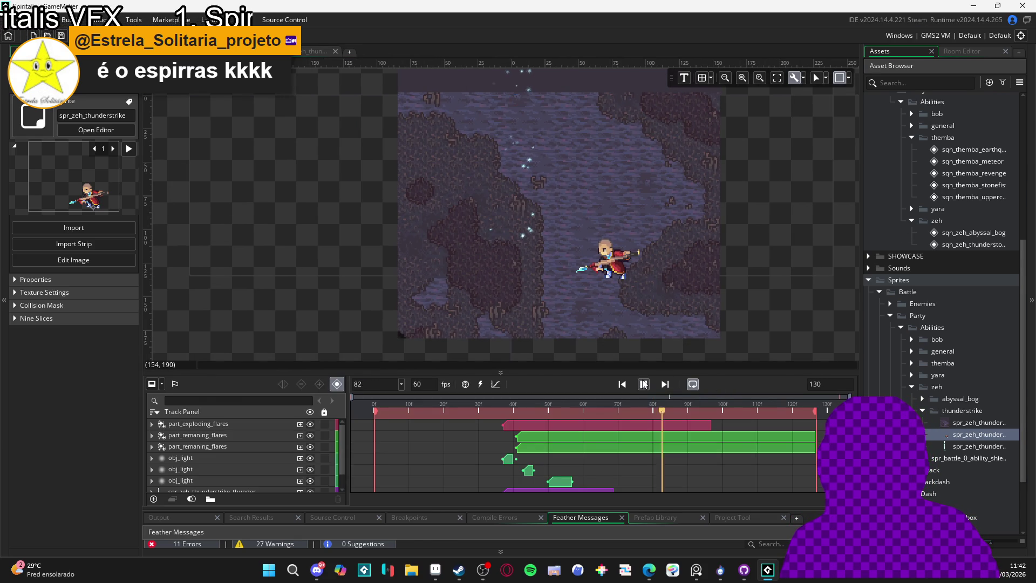
pyautogui.click(643, 384)
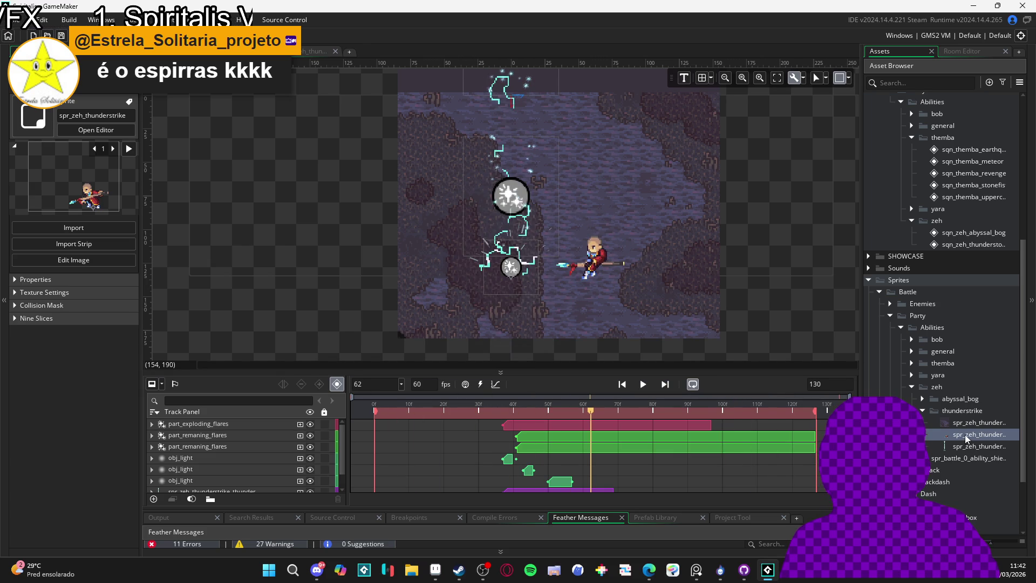
pyautogui.scroll(-1, 257, 467)
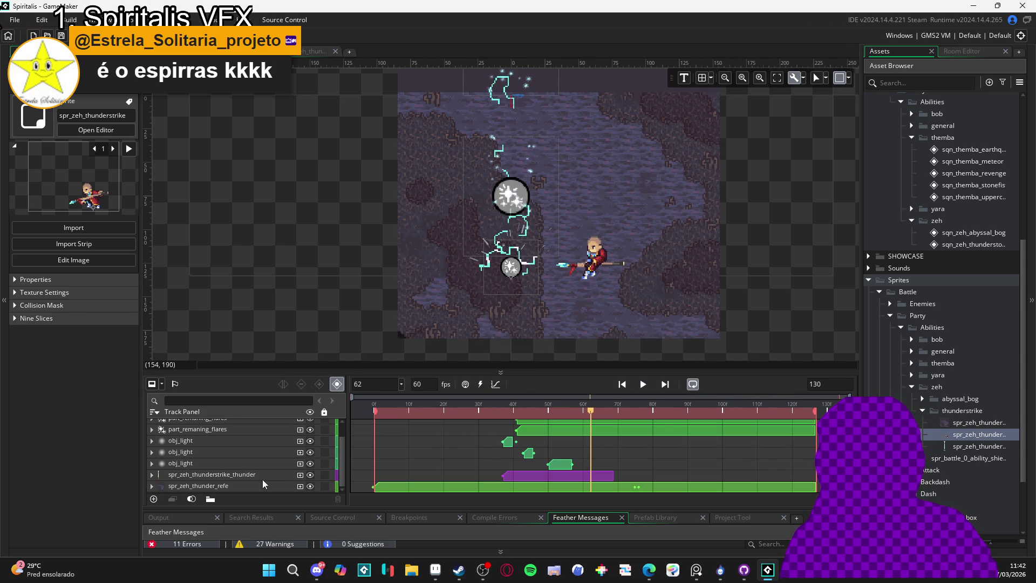
pyautogui.moveTo(970, 445)
pyautogui.mouseDown()
pyautogui.moveTo(961, 423)
pyautogui.moveTo(237, 421)
pyautogui.mouseUp()
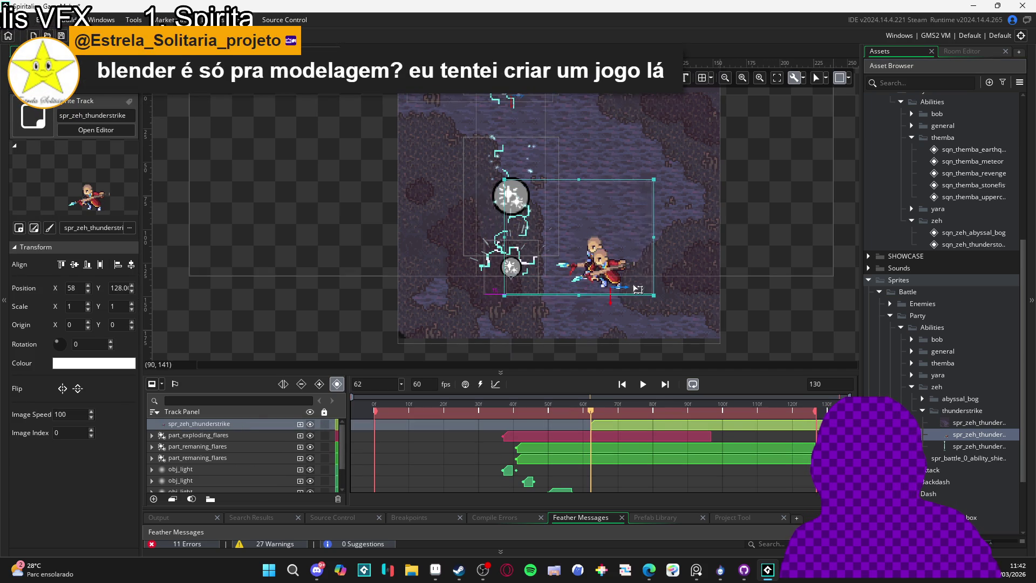
# - Make the spr_zeh_thunderstrike clip start at frame 0 and place the sprite at (78, 136)
pyautogui.click(398, 411)
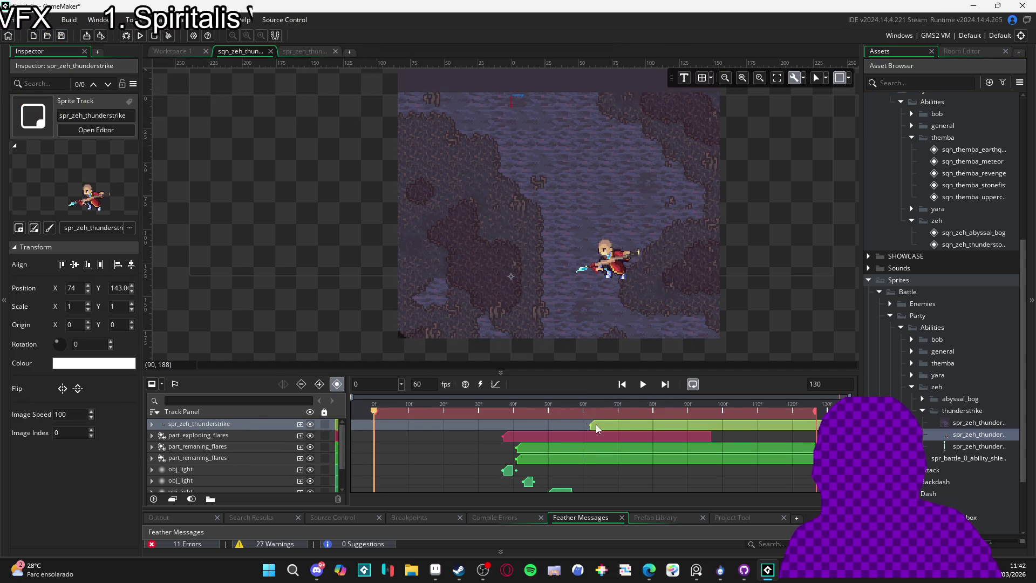
pyautogui.moveTo(595, 424); pyautogui.dragTo(385, 428)
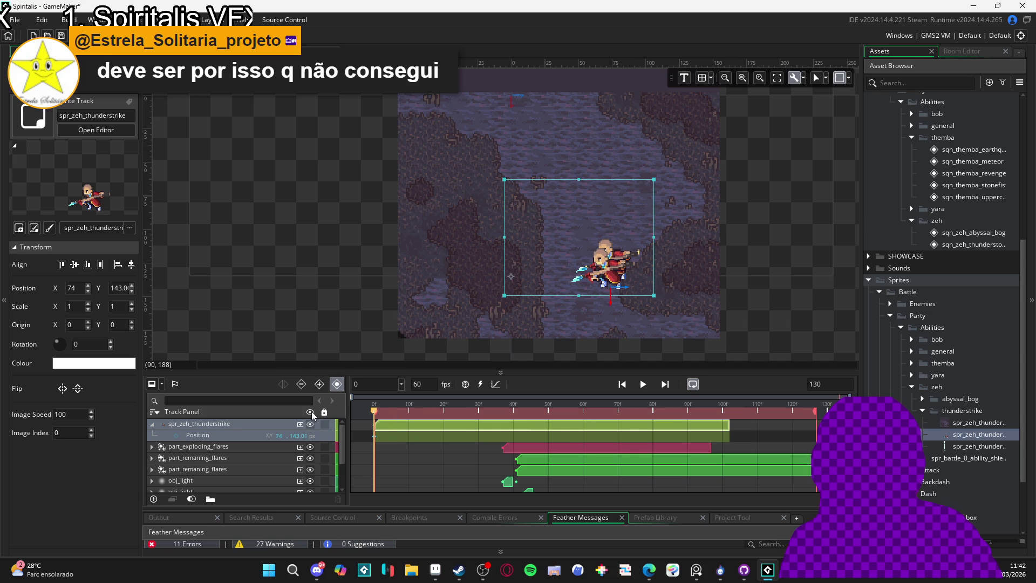
pyautogui.scroll(4, 577, 322)
pyautogui.moveTo(647, 251)
pyautogui.mouseDown()
pyautogui.moveTo(691, 213)
pyautogui.moveTo(707, 213)
pyautogui.mouseUp()
pyautogui.scroll(-3, 713, 213)
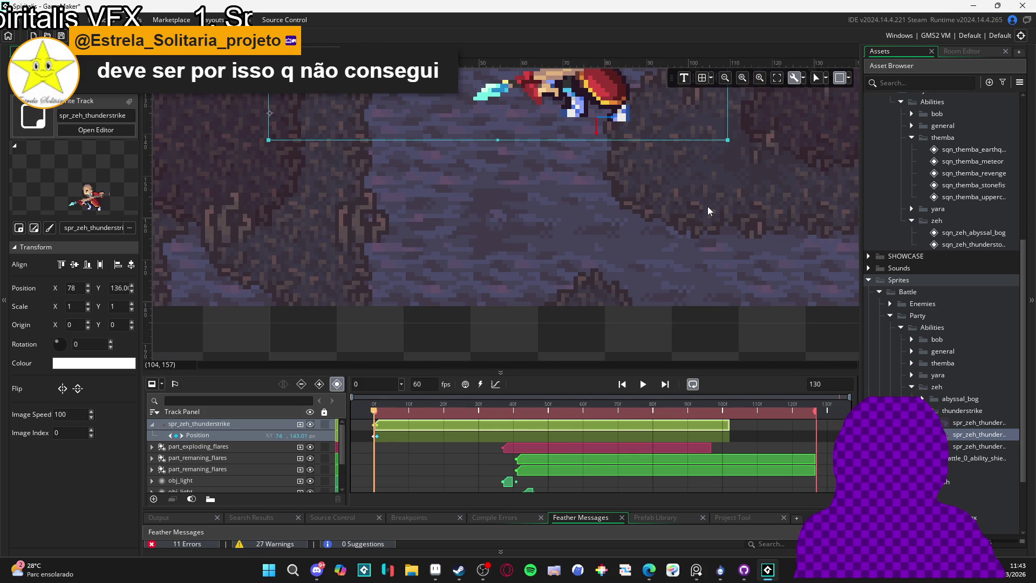
pyautogui.scroll(-5, 607, 245)
pyautogui.scroll(-2, 225, 442)
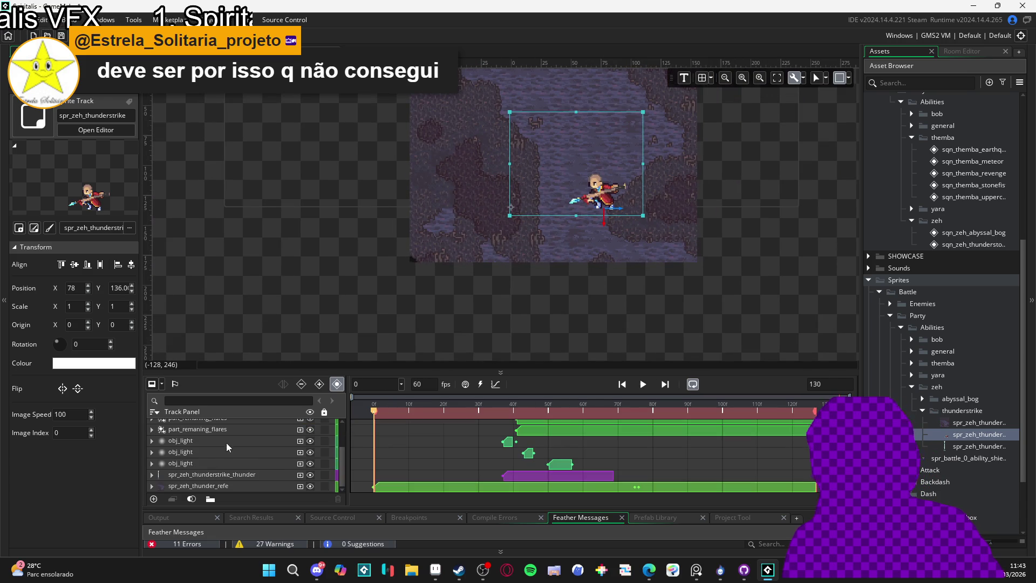
# - Hide the spr_zeh_thunder_refe track and set spr_zeh_thunderstrike's frame rate to 18 fps
pyautogui.click(310, 487)
pyautogui.doubleClick(976, 424)
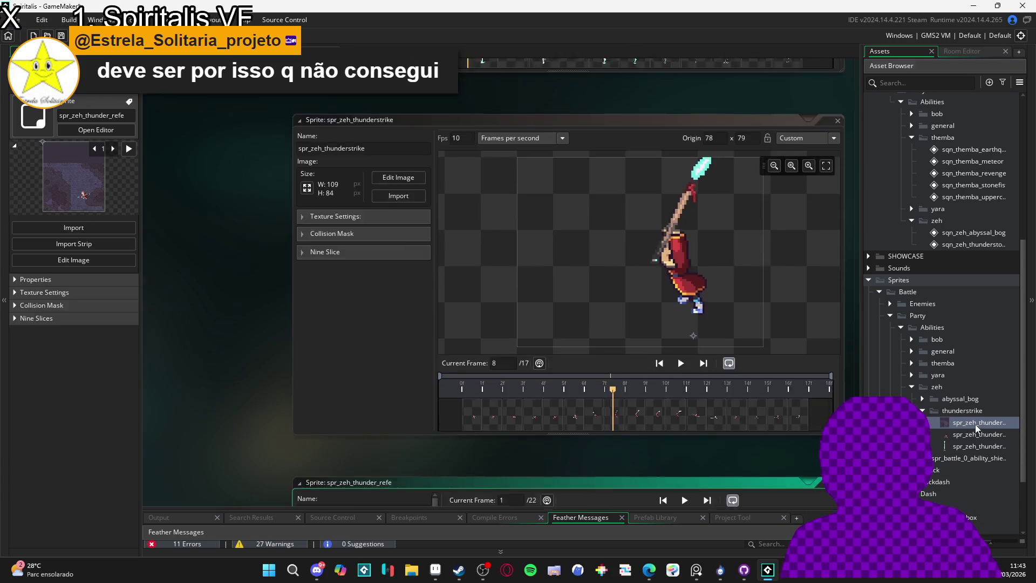
pyautogui.doubleClick(964, 436)
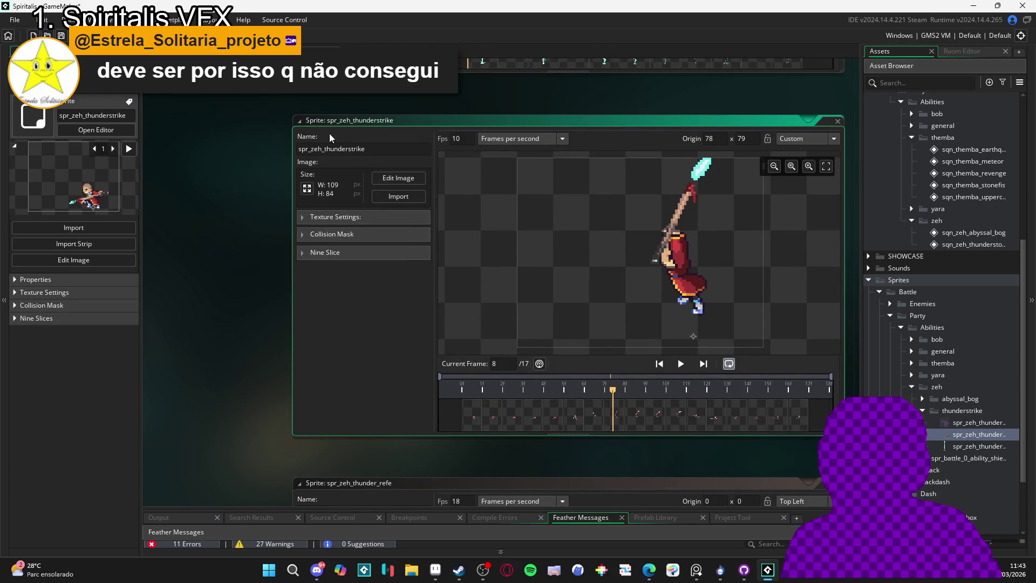
pyautogui.click(473, 140)
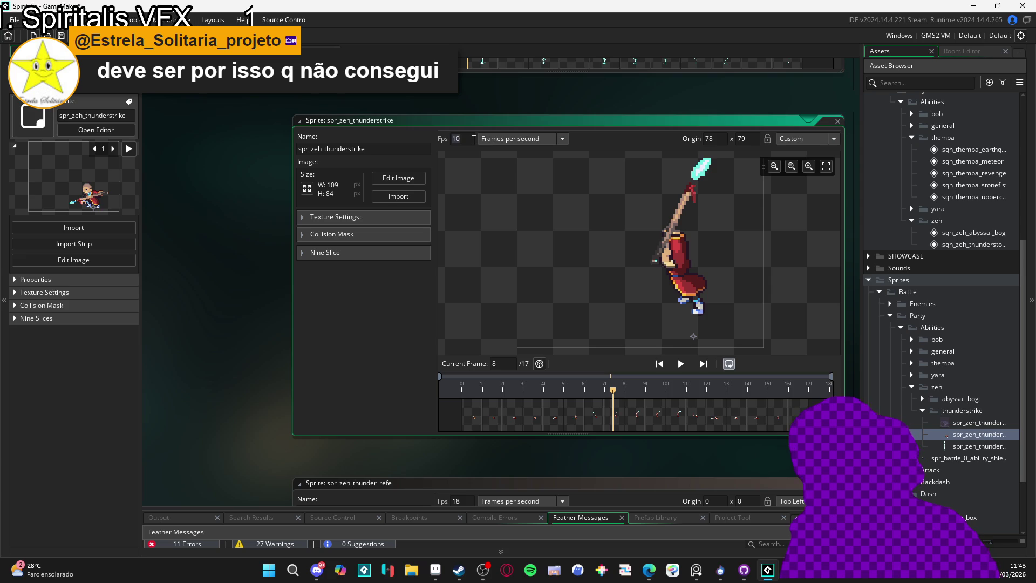
pyautogui.press('BackSpace')
pyautogui.press('BackSpace')
pyautogui.write('8')
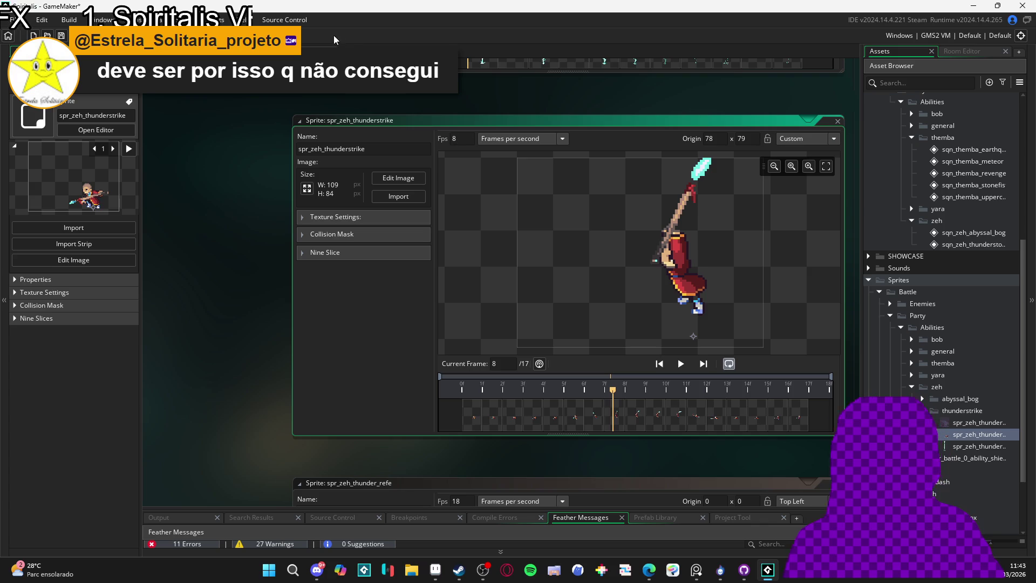
# - Play the thunderstrike sequence to check the new timing, then reopen the sprite's frame-rate setting
pyautogui.click(312, 49)
pyautogui.click(345, 48)
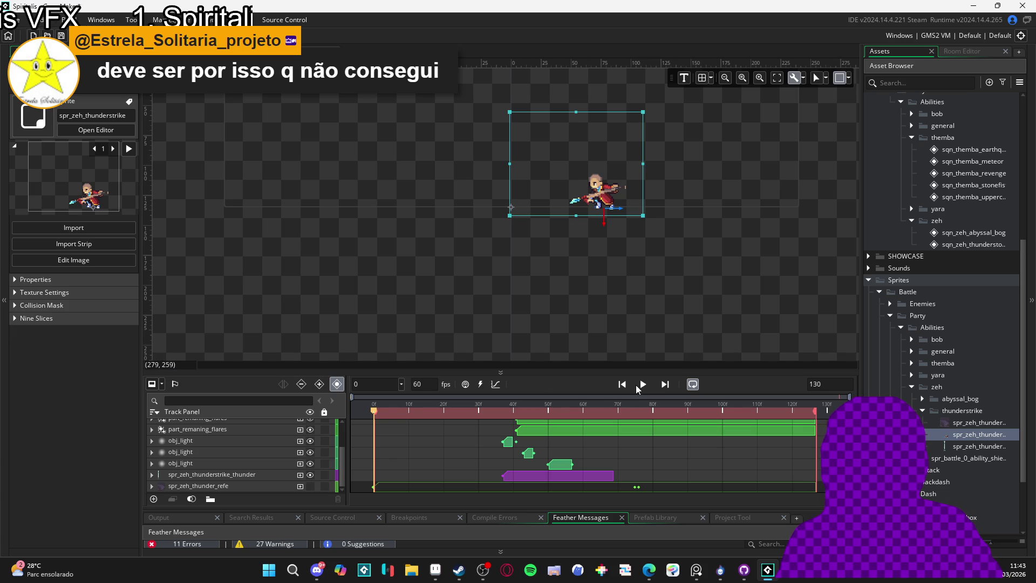
pyautogui.click(642, 386)
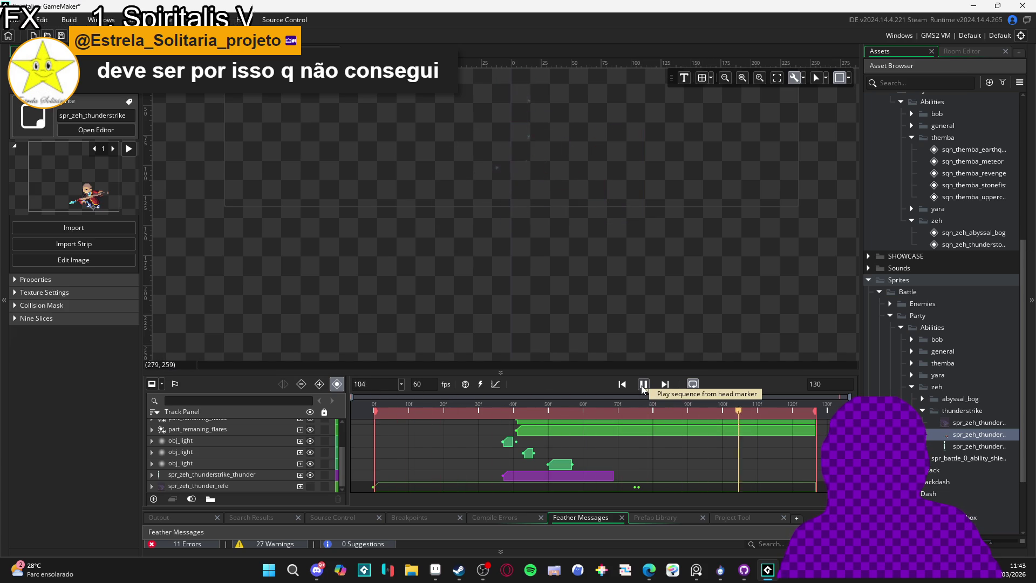
pyautogui.click(642, 385)
pyautogui.scroll(3, 237, 442)
pyautogui.click(229, 425)
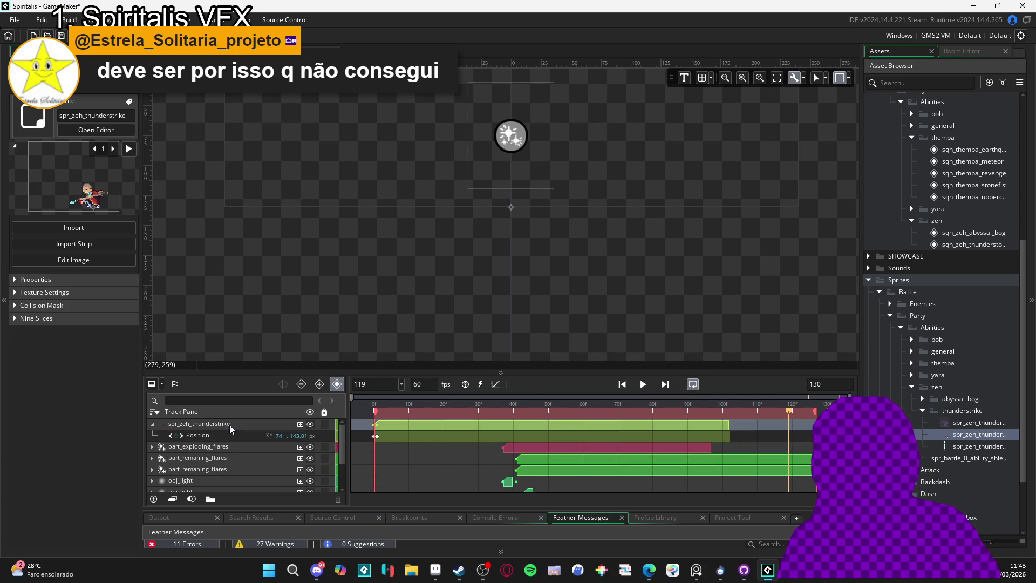
pyautogui.doubleClick(972, 435)
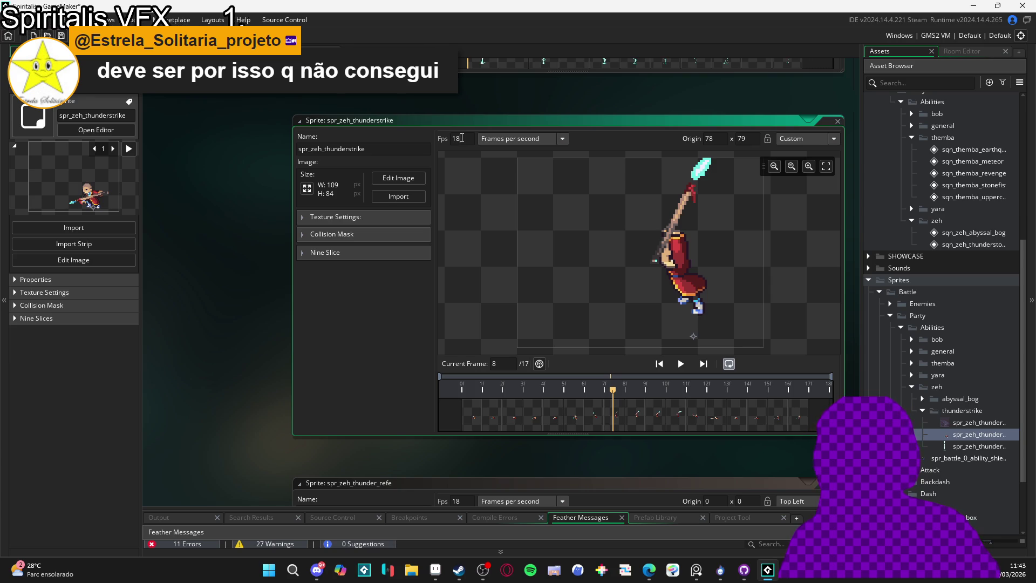
pyautogui.click(459, 139)
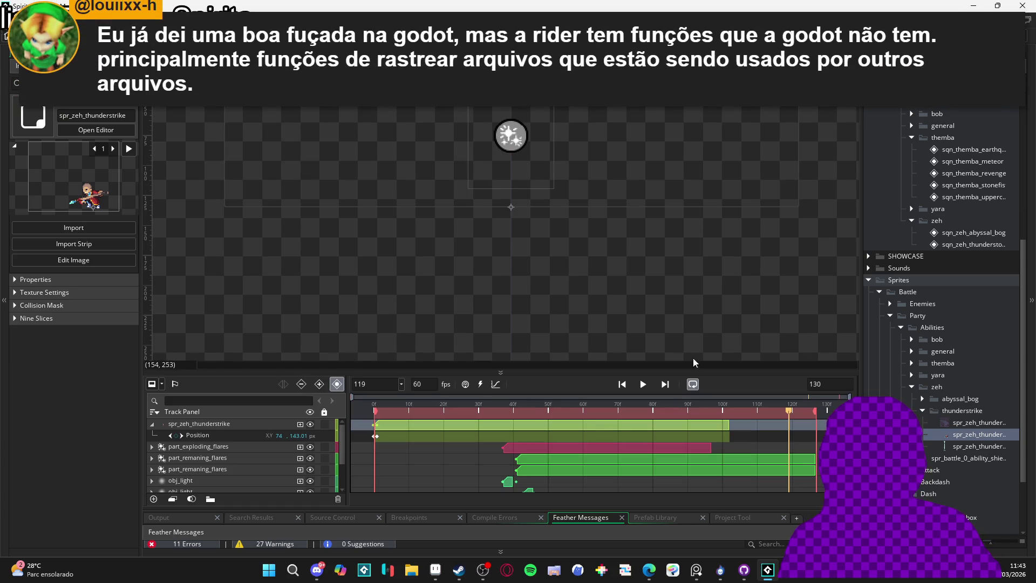
pyautogui.press('space')
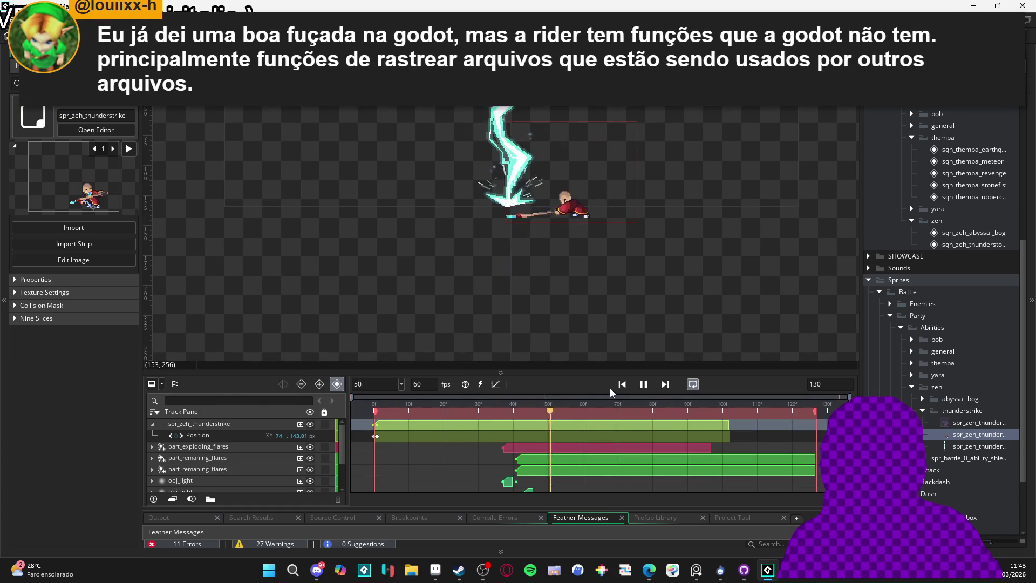
pyautogui.click(642, 384)
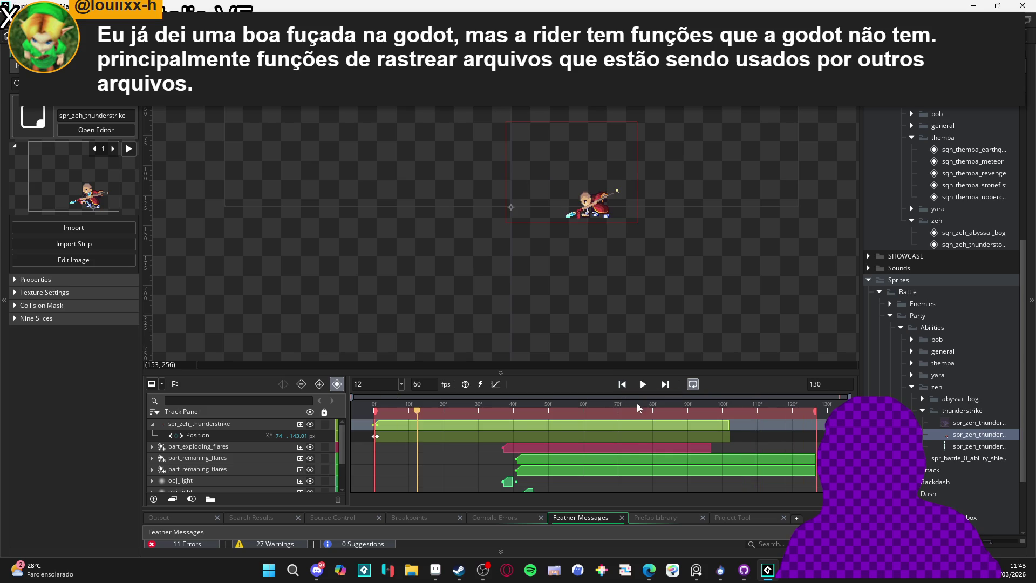
pyautogui.click(594, 411)
pyautogui.press('space')
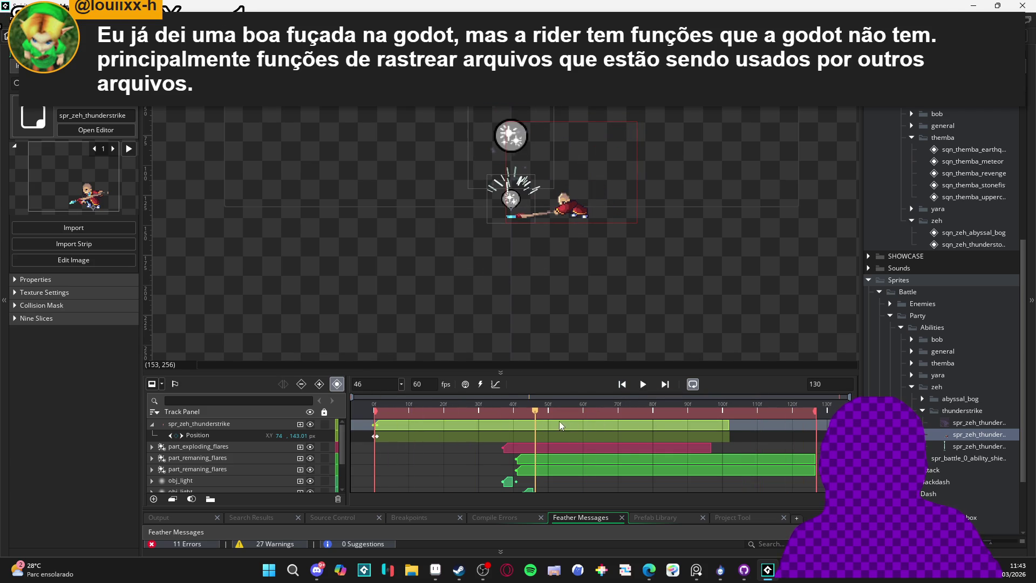
pyautogui.moveTo(542, 415); pyautogui.dragTo(625, 423)
pyautogui.press('space')
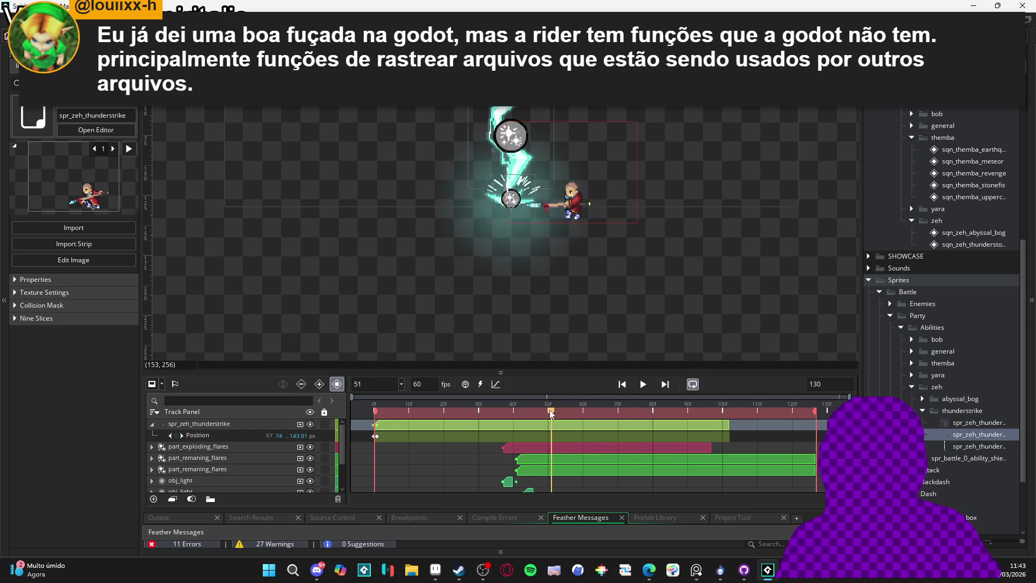
pyautogui.press('space')
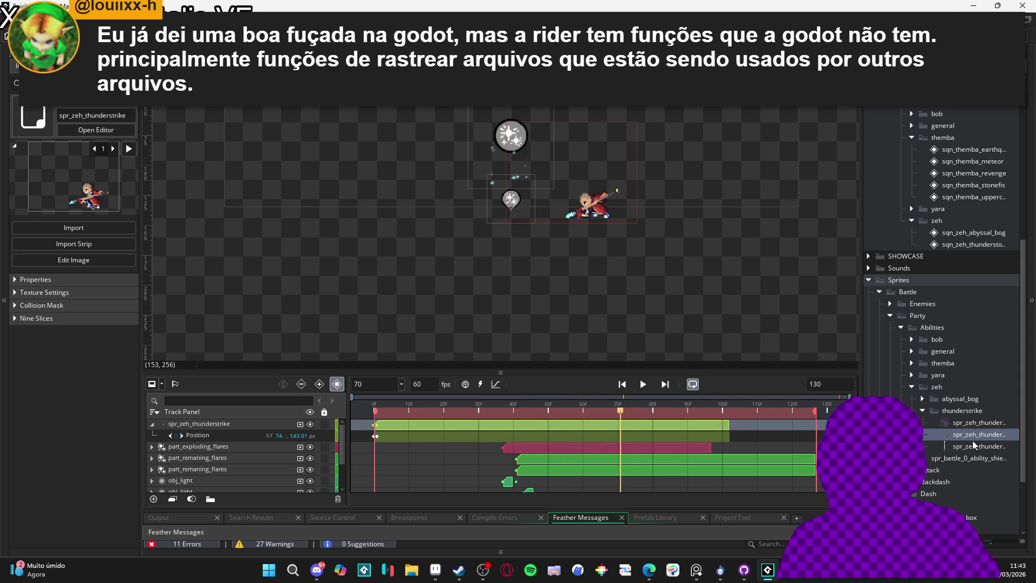
# - Review spr_zeh_thunderstrike's frames 16-17 and pixel art, then return to sqn_zeh_thunderstrike
pyautogui.doubleClick(962, 435)
pyautogui.moveTo(725, 400); pyautogui.dragTo(807, 405)
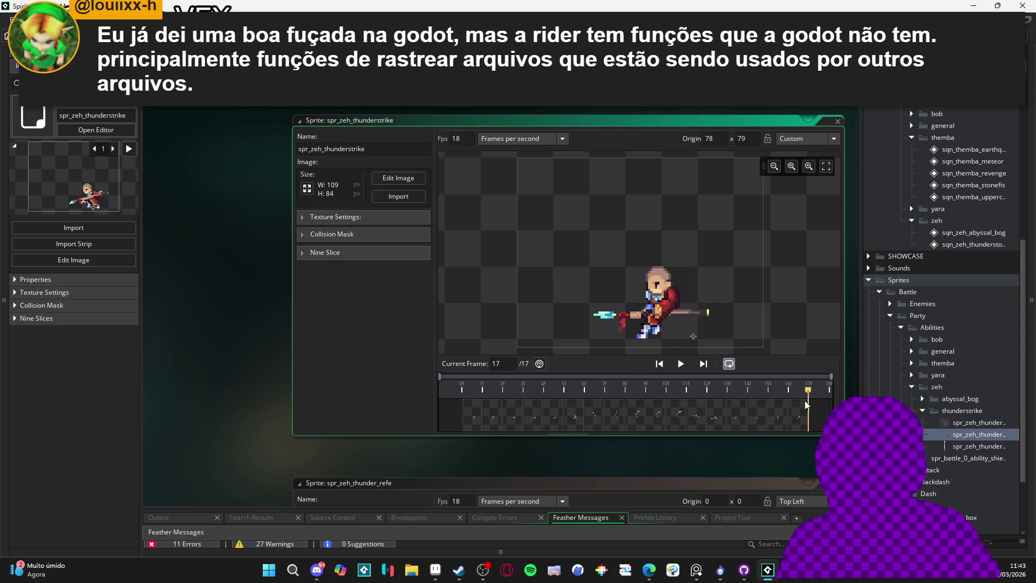
pyautogui.press('Escape')
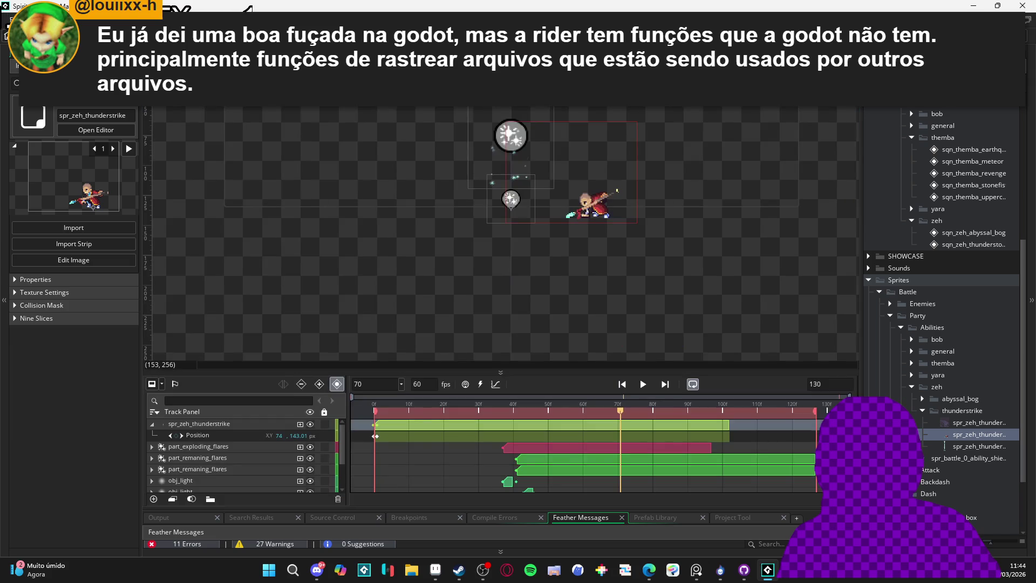
pyautogui.hotkey('ctrl', 'Tab')
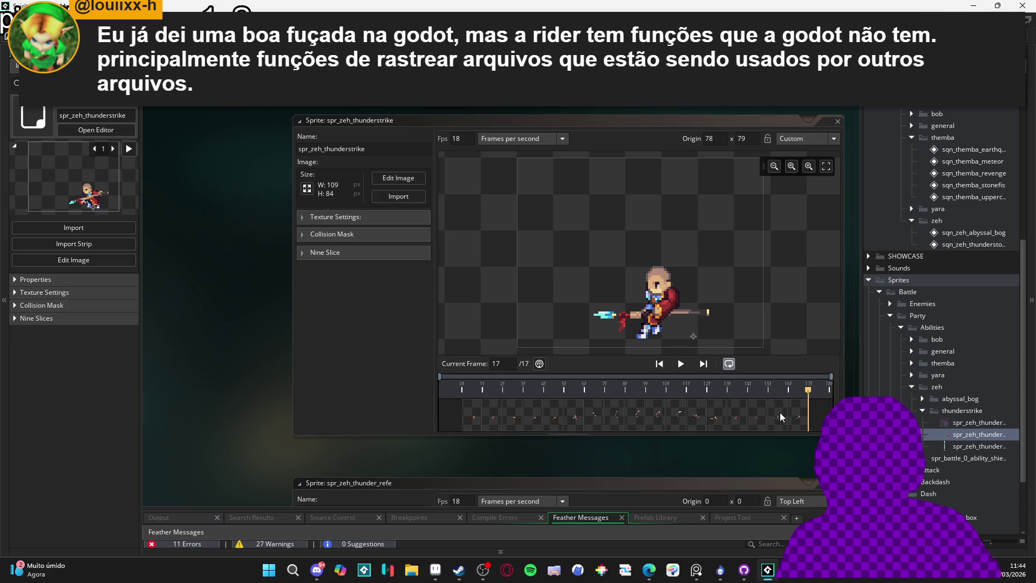
pyautogui.click(797, 419)
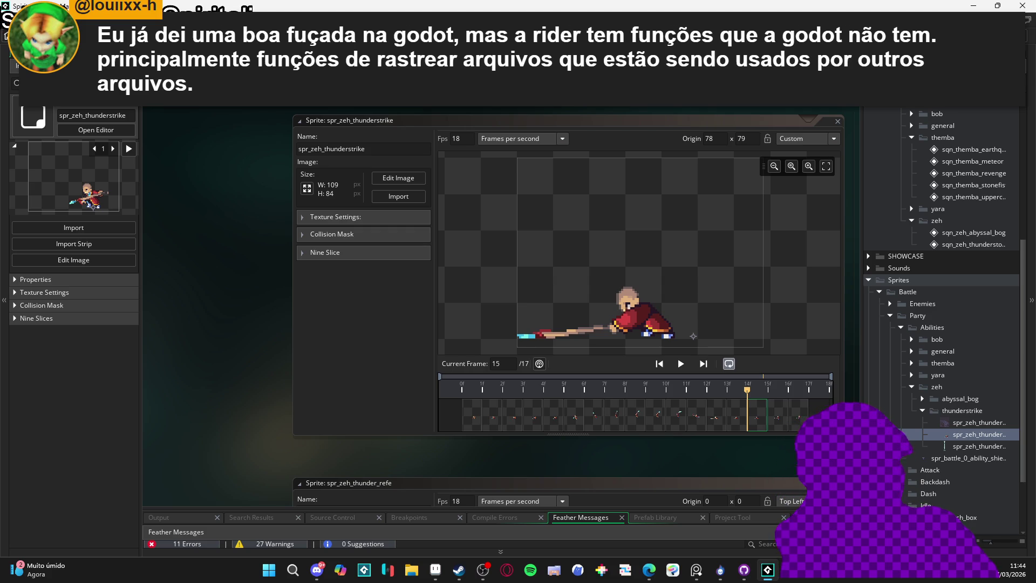
pyautogui.click(398, 178)
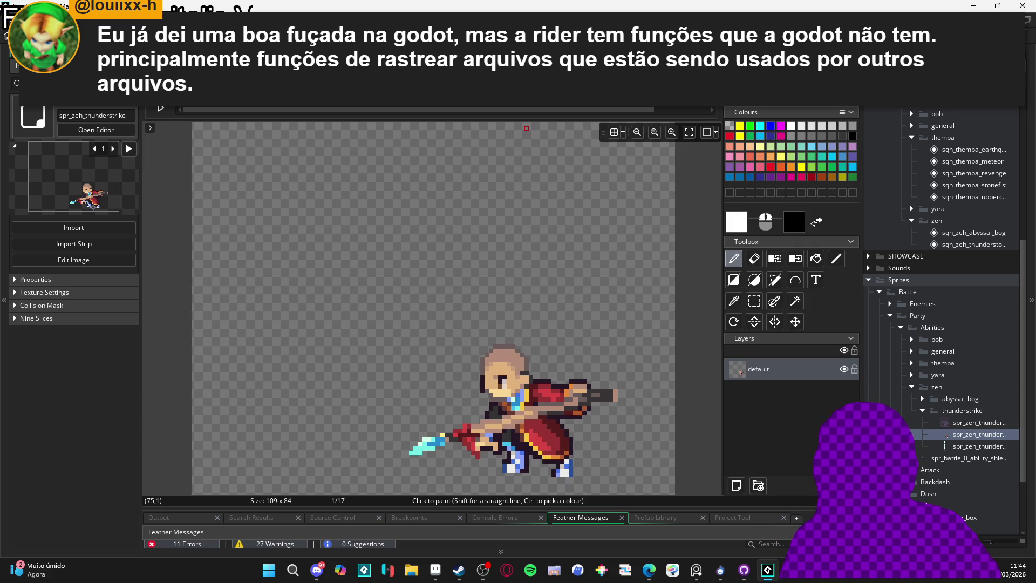
pyautogui.hotkey('ctrl', 'w')
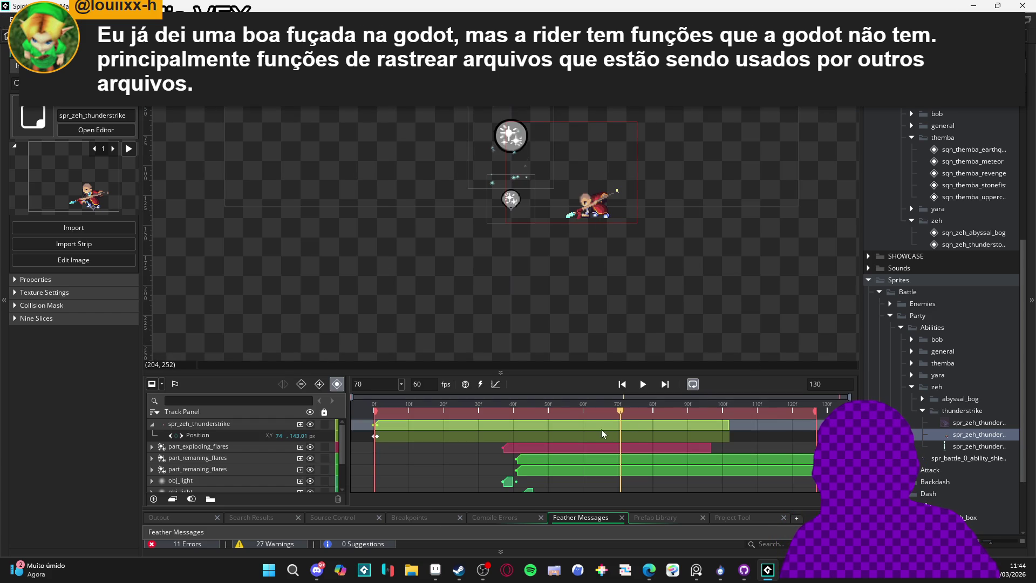
# - At the lightning strike, select the sprite's Position track and raise the sprite to Y 138
pyautogui.moveTo(571, 411)
pyautogui.mouseDown()
pyautogui.moveTo(231, 406)
pyautogui.moveTo(562, 401)
pyautogui.moveTo(354, 396)
pyautogui.moveTo(516, 406)
pyautogui.mouseUp()
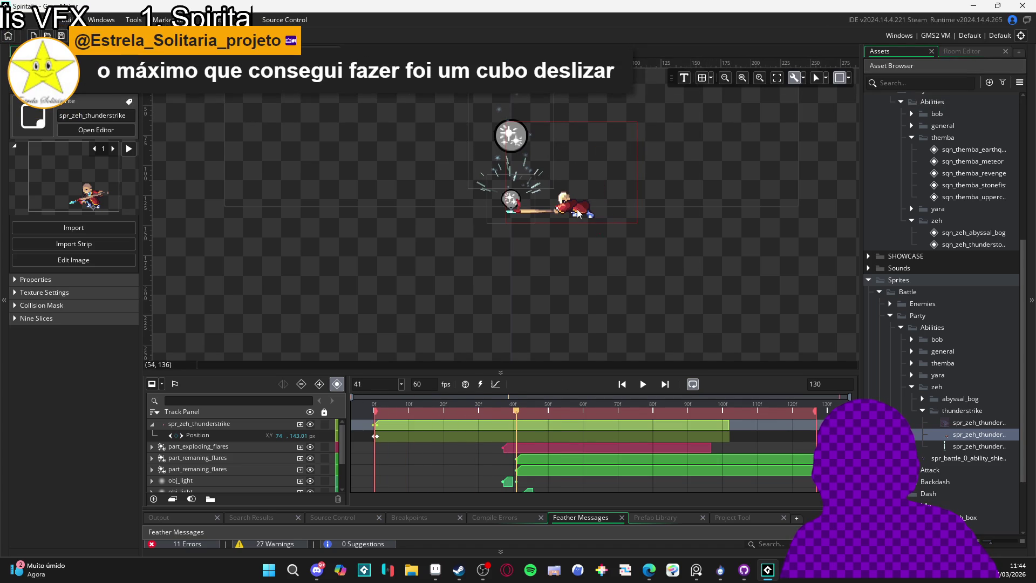
pyautogui.click(195, 426)
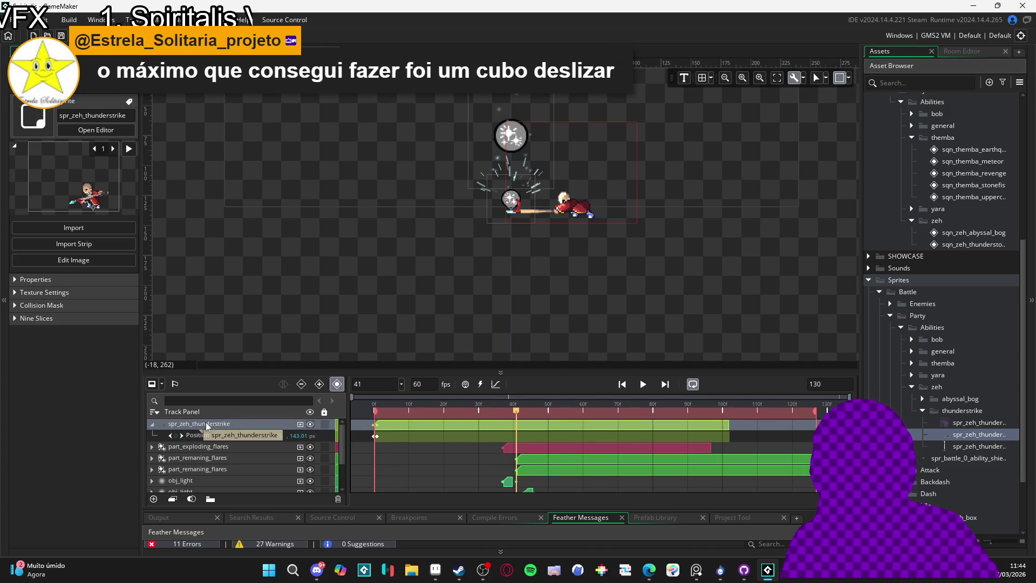
pyautogui.click(240, 438)
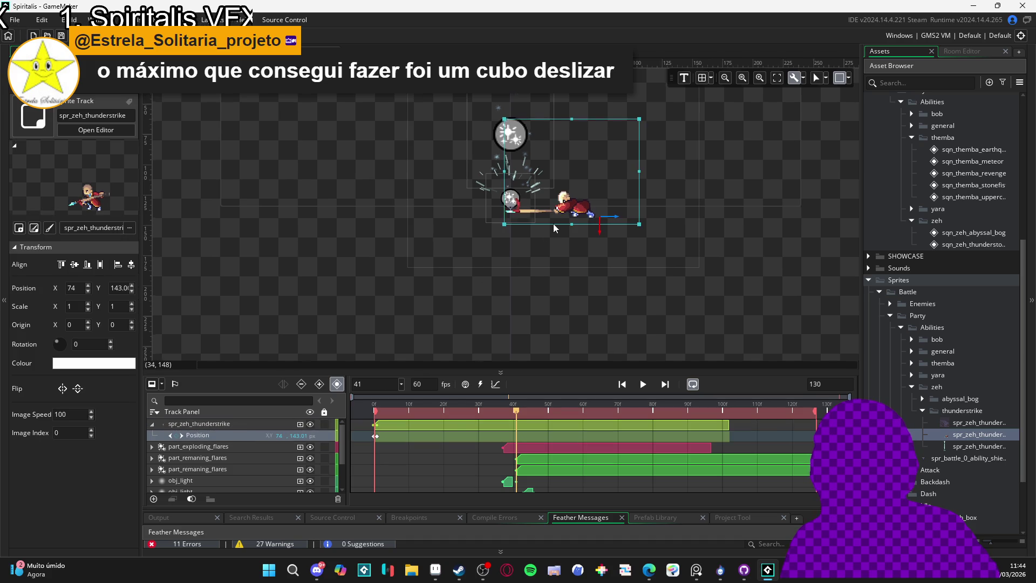
pyautogui.scroll(4, 553, 224)
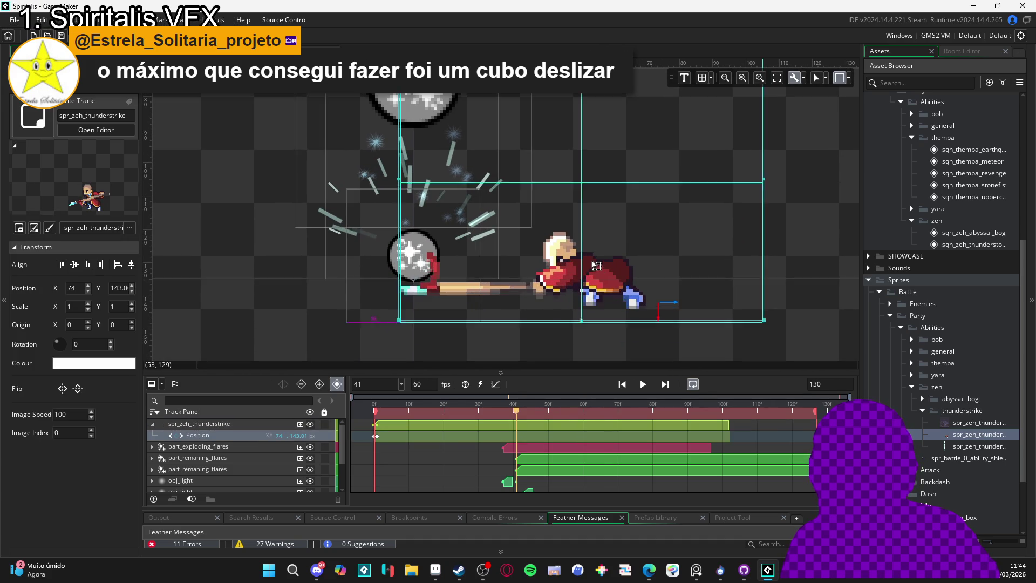
pyautogui.moveTo(602, 260); pyautogui.dragTo(596, 251)
pyautogui.scroll(-3, 619, 274)
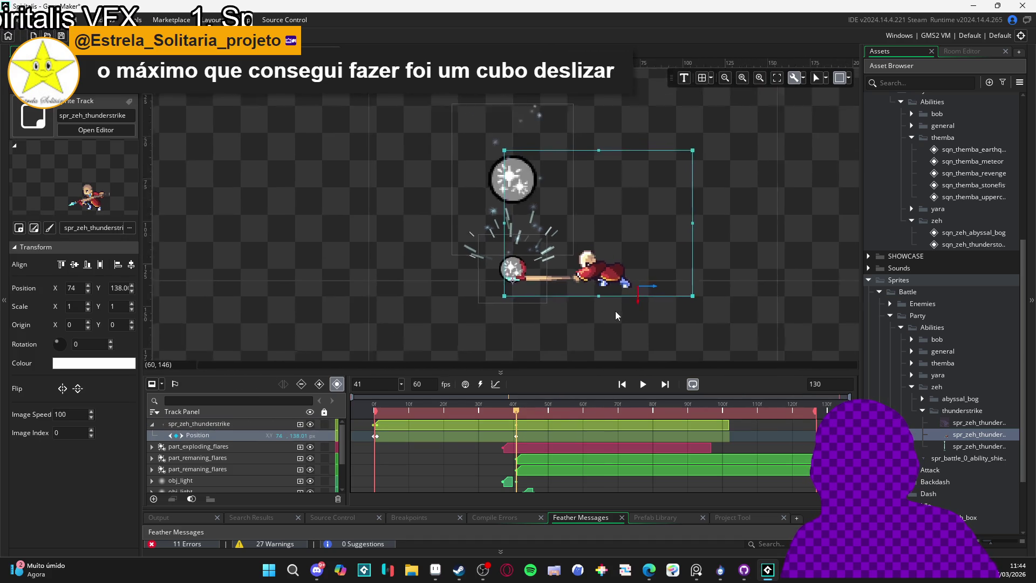
# - Move the Position keyframe to an earlier frame and play the sequence to check it
pyautogui.click(377, 438)
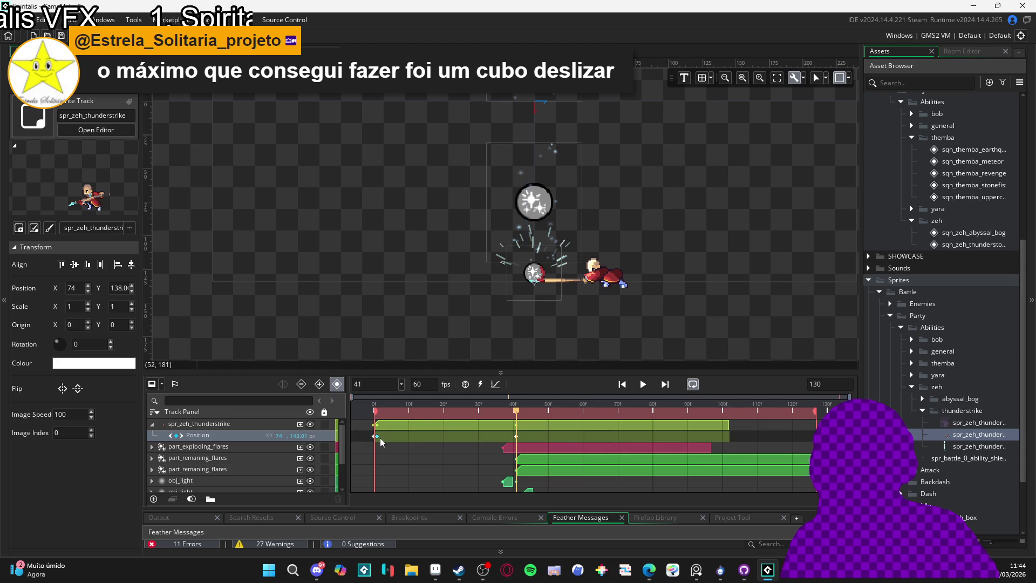
pyautogui.click(375, 436)
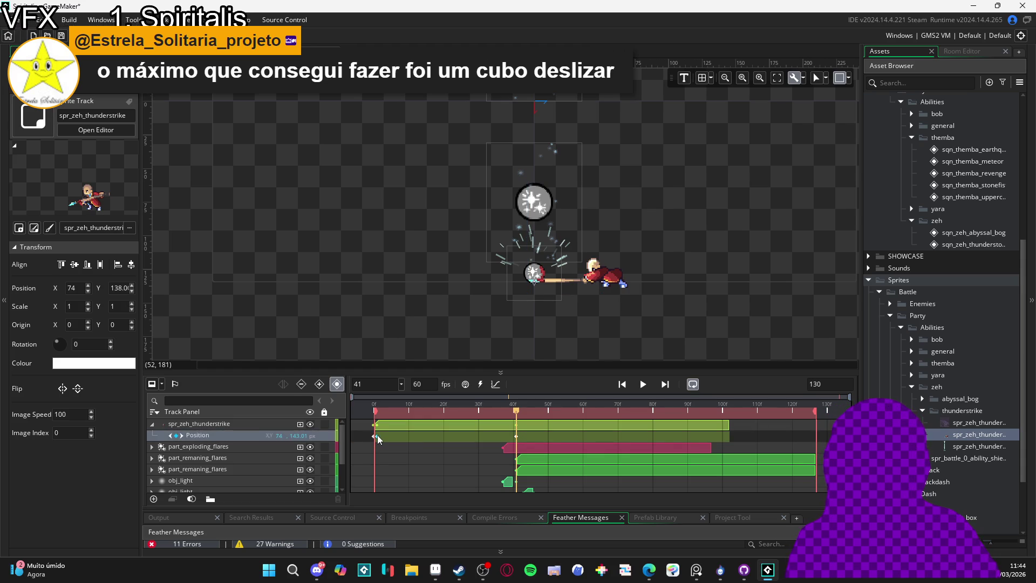
pyautogui.click(520, 435)
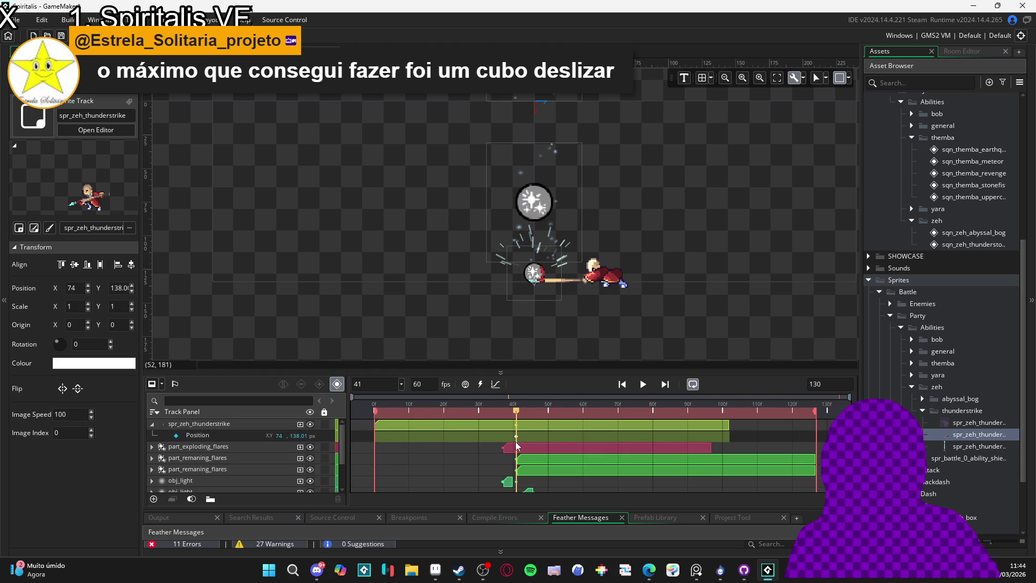
pyautogui.moveTo(516, 437); pyautogui.dragTo(415, 440)
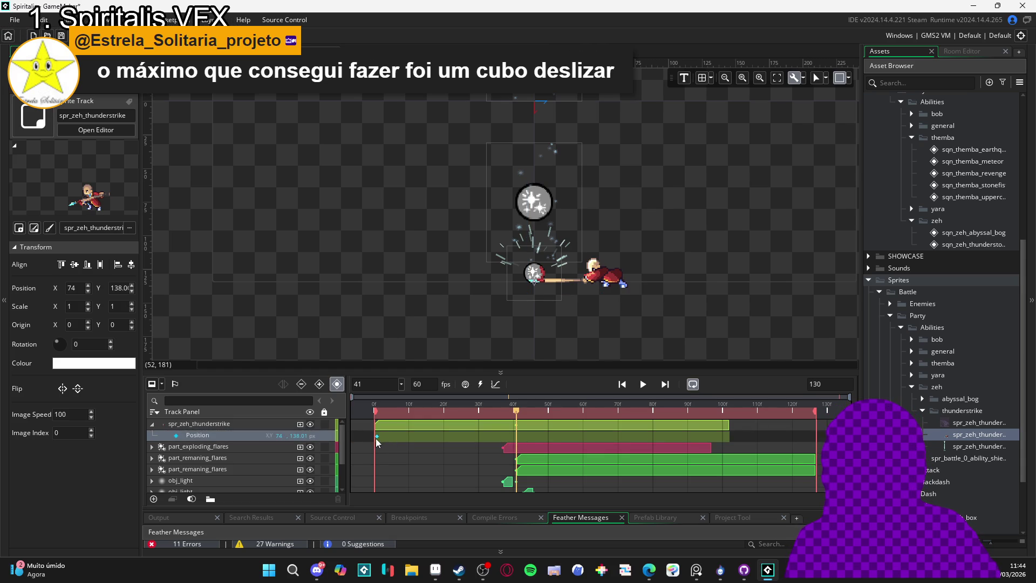
pyautogui.press('space')
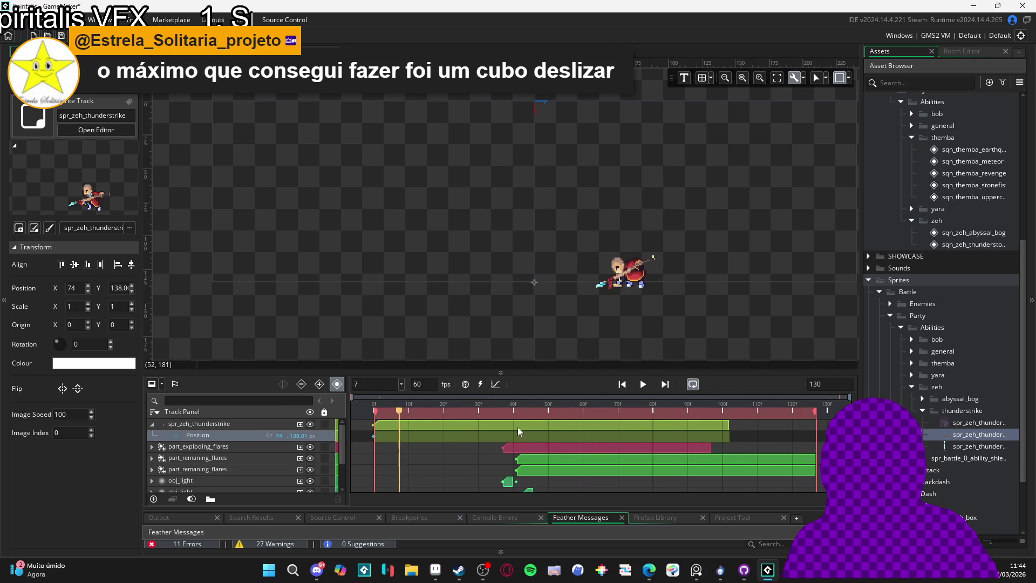
pyautogui.press('space')
# - At frame 44, nudge the thunderstrike sprite up to position 74, 134
pyautogui.moveTo(391, 411); pyautogui.dragTo(526, 419)
pyautogui.click(601, 280)
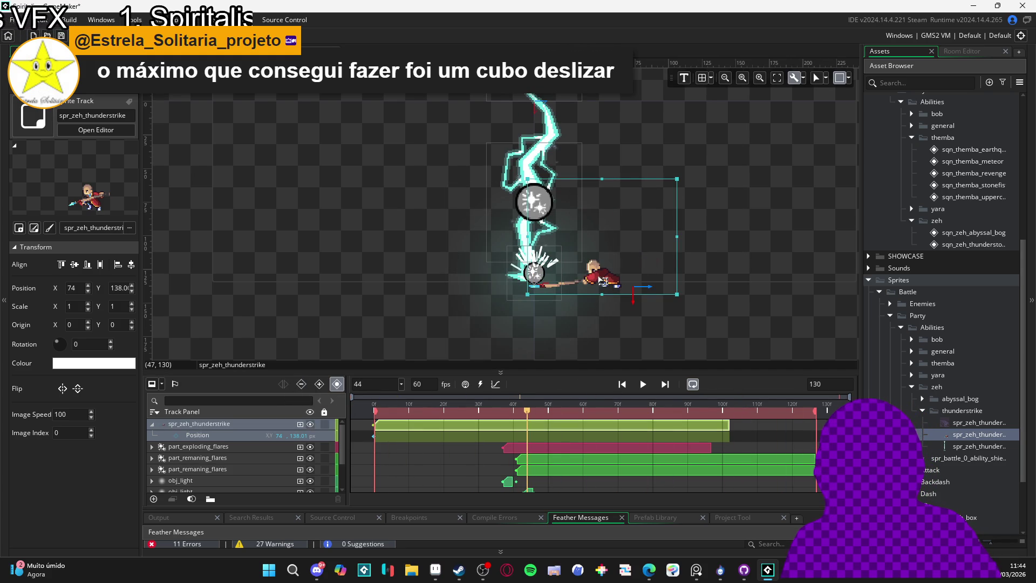
pyautogui.moveTo(602, 278); pyautogui.dragTo(602, 274)
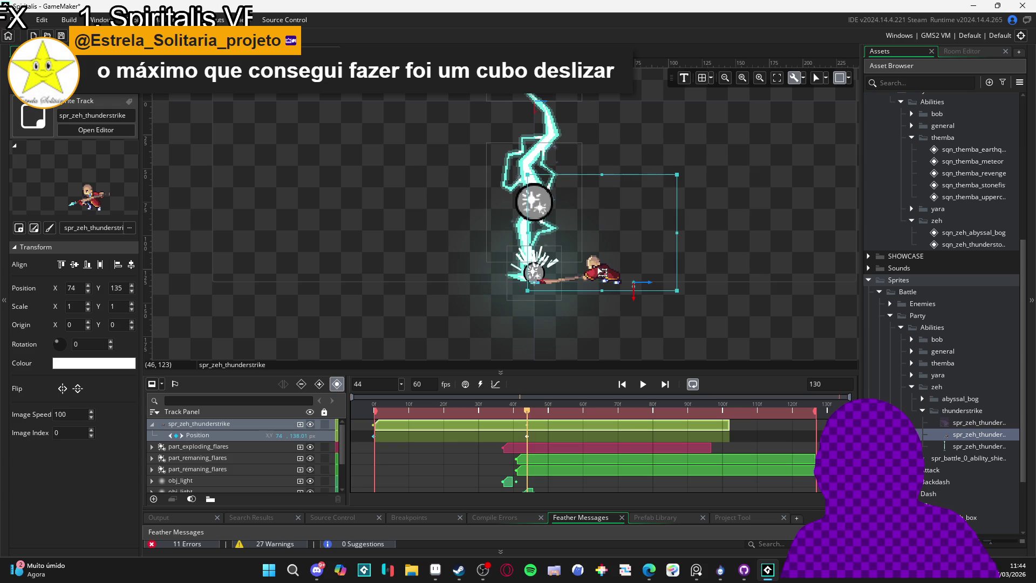
pyautogui.scroll(4, 592, 274)
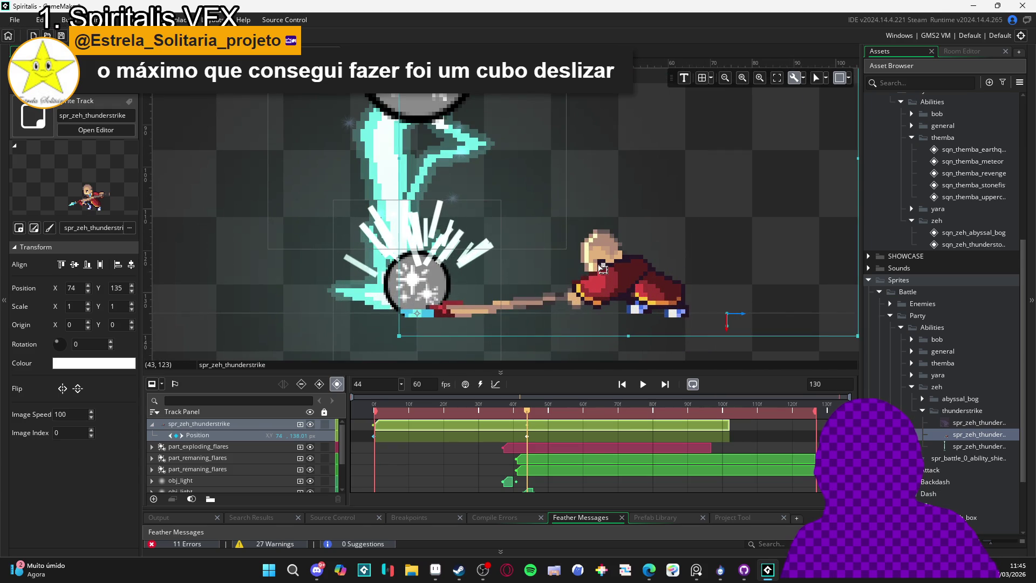
pyautogui.moveTo(603, 268); pyautogui.dragTo(603, 265)
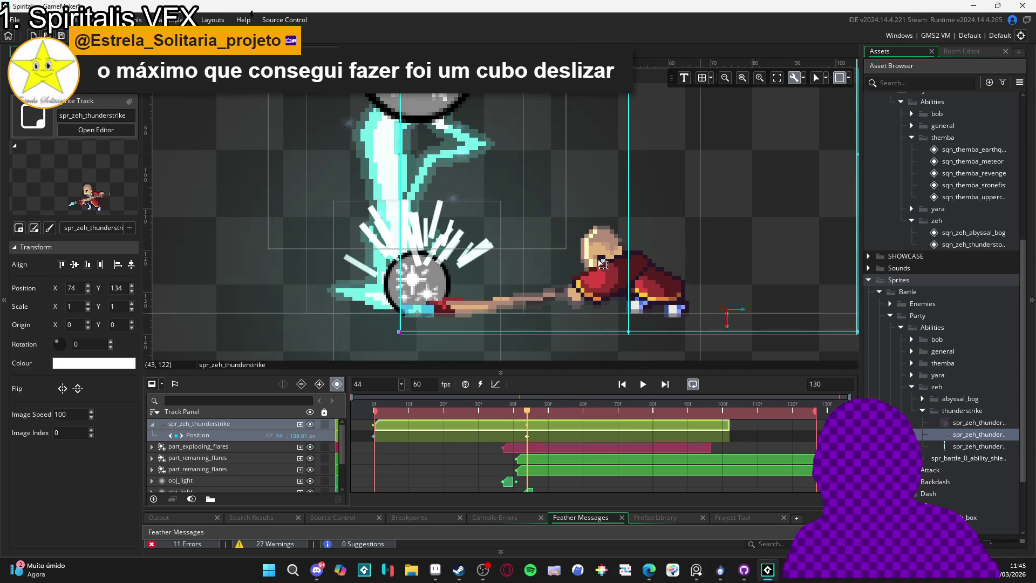
pyautogui.scroll(-4, 602, 263)
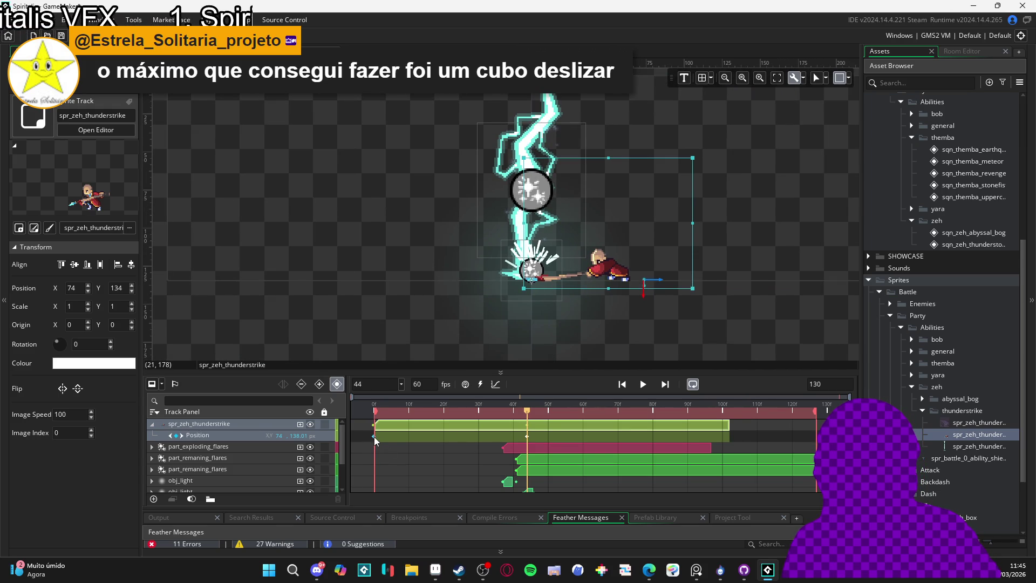
# - Delete the stray frame-44 Position keyframe and play the sequence
pyautogui.click(374, 436)
pyautogui.click(527, 435)
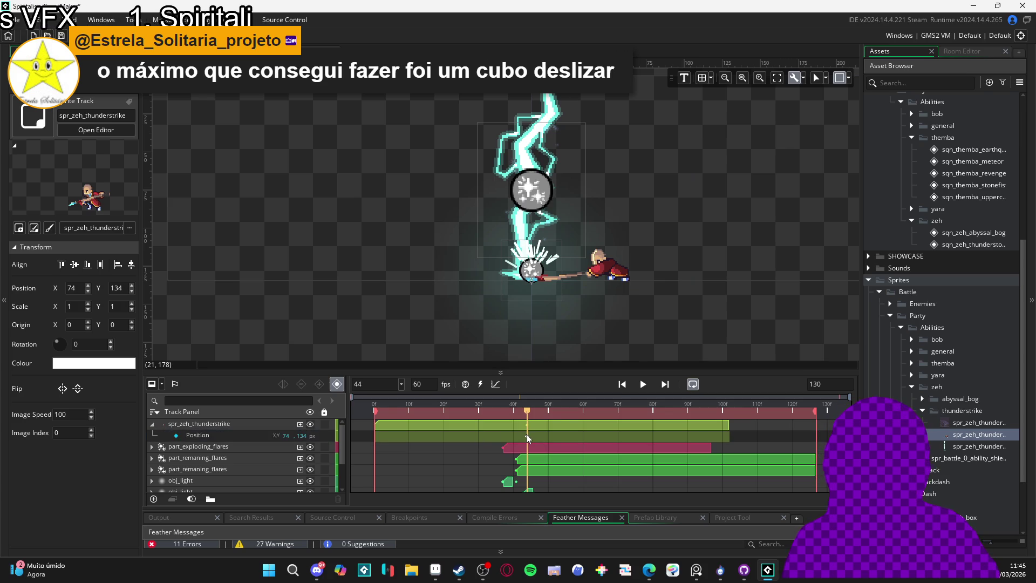
pyautogui.press('Delete')
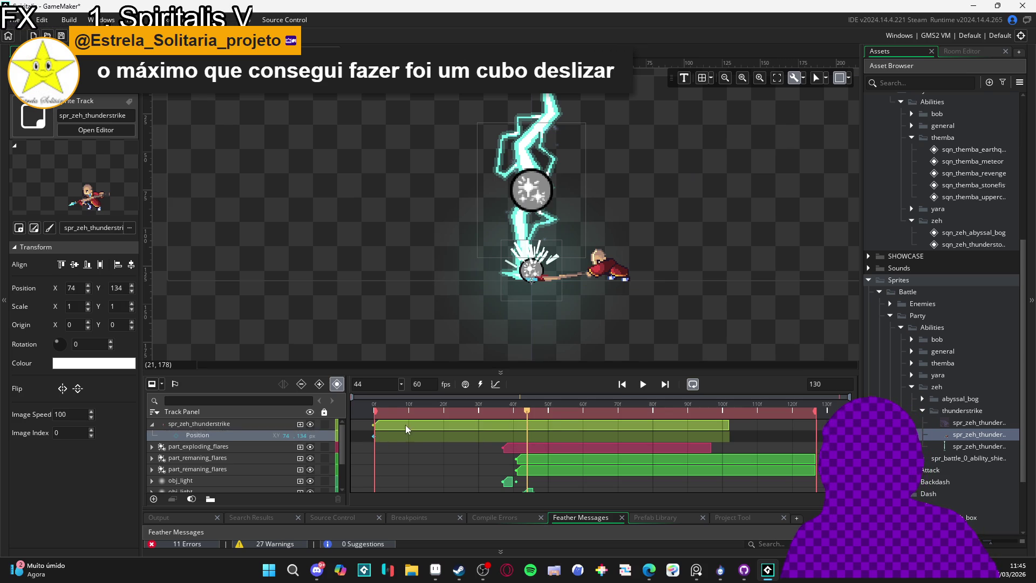
pyautogui.press('space')
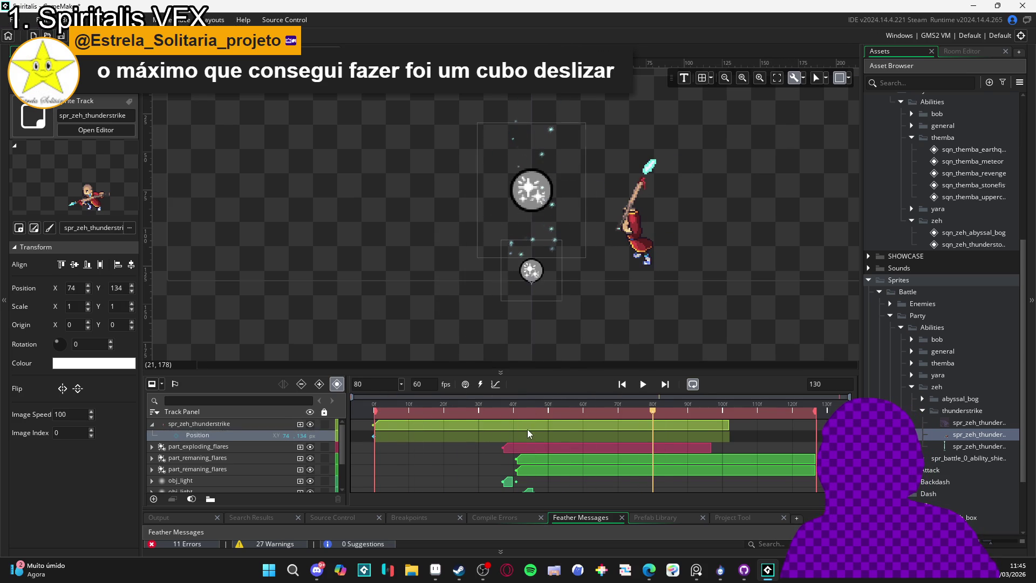
# - Trim the spr_zeh_thunderstrike clip to end at frame 55 and replay the sequence
pyautogui.press('space')
pyautogui.moveTo(464, 413)
pyautogui.mouseDown()
pyautogui.moveTo(374, 405)
pyautogui.moveTo(564, 407)
pyautogui.mouseUp()
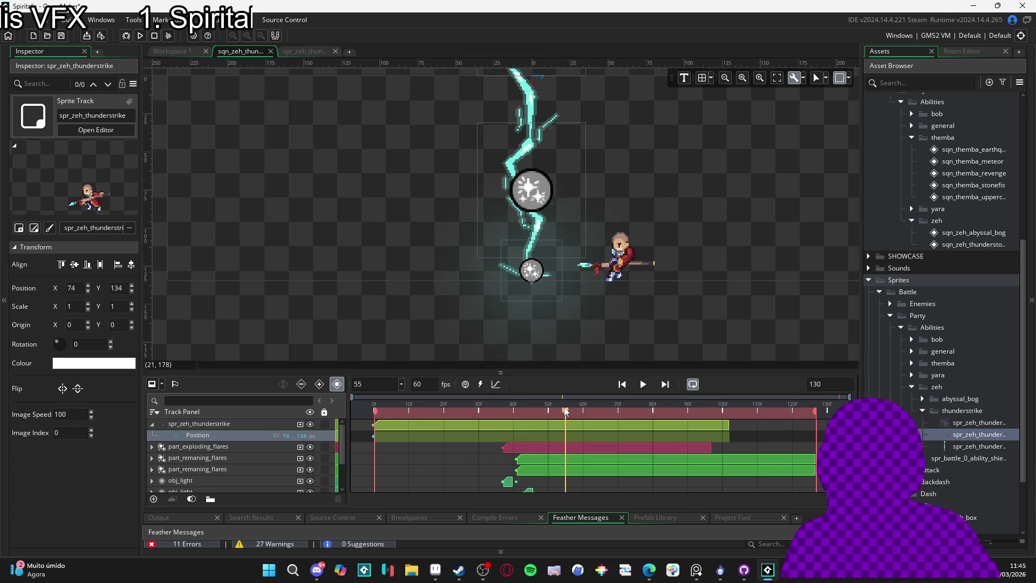
pyautogui.moveTo(728, 424); pyautogui.dragTo(569, 423)
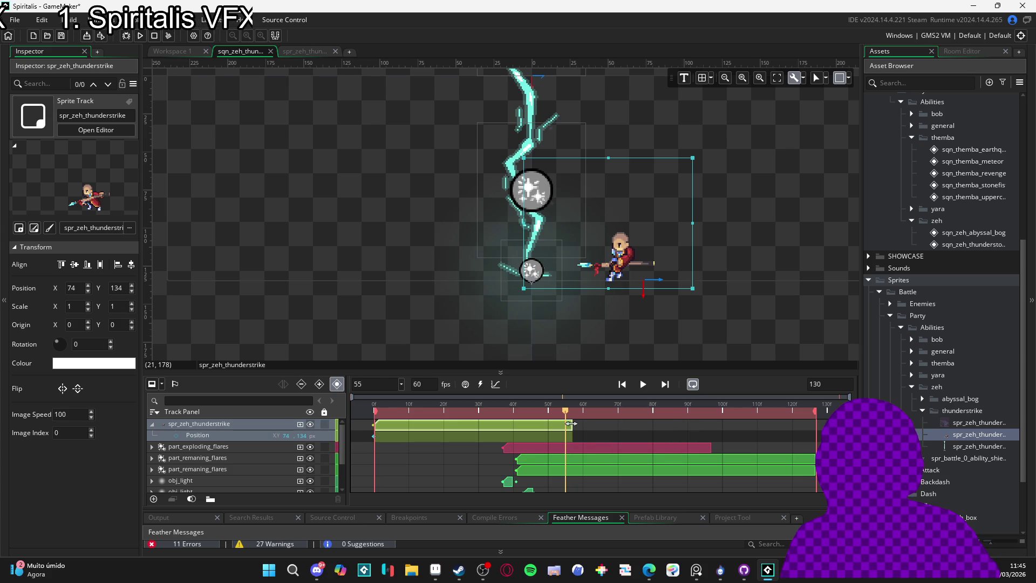
pyautogui.click(375, 405)
pyautogui.press('space')
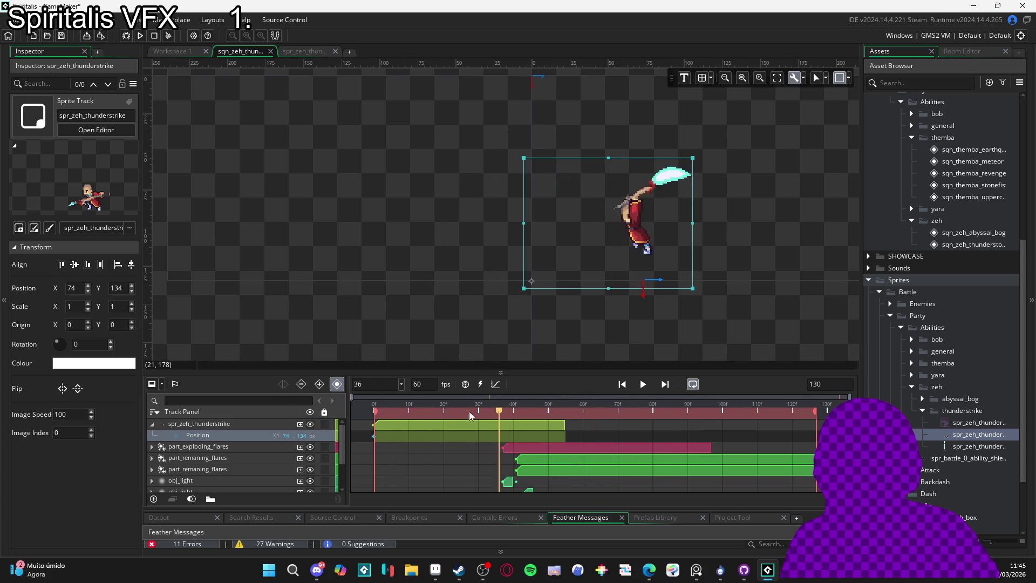
pyautogui.press('space')
# - Scrub to the lightning strike near frame 51, select the clip, and resume playback
pyautogui.moveTo(428, 413); pyautogui.dragTo(562, 436)
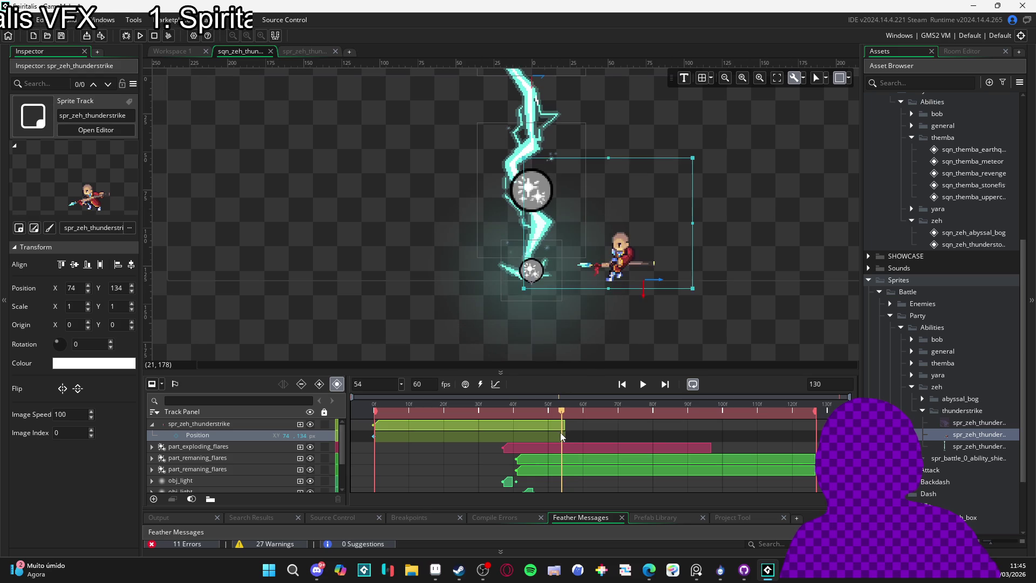
pyautogui.click(564, 426)
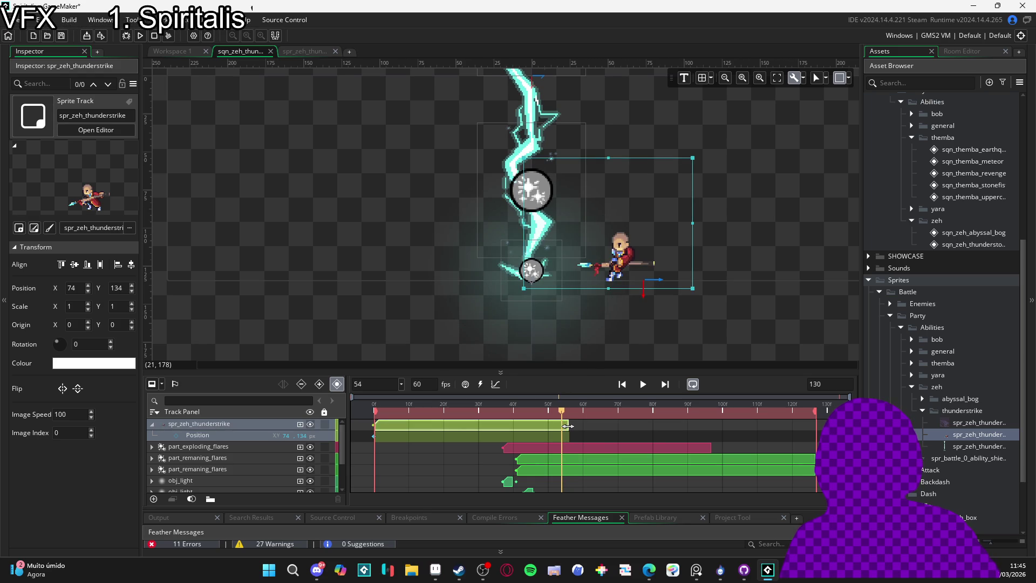
pyautogui.press('space')
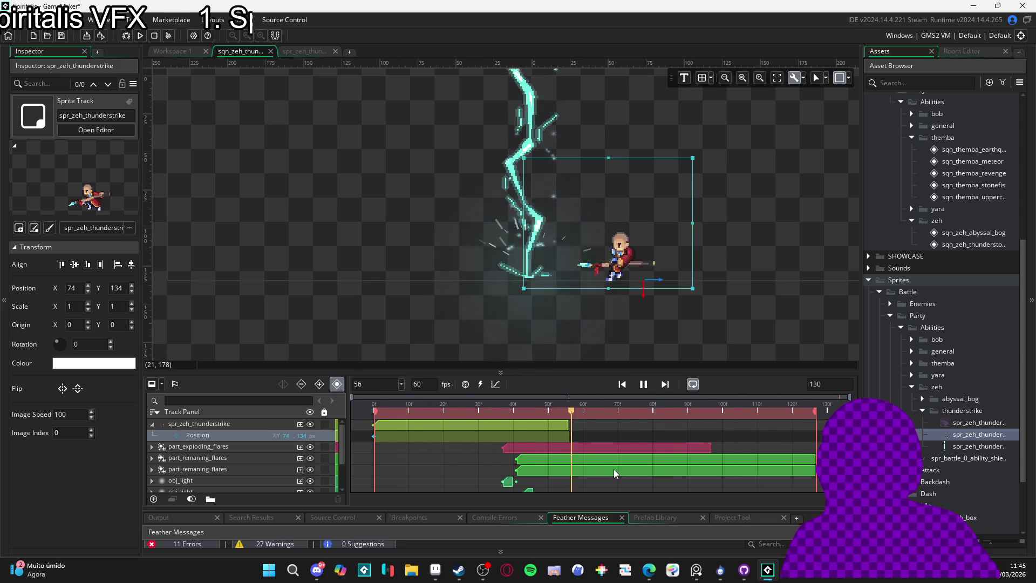
# - Review the timing around frame 24, then inspect the spr_zeh_thunderstrike_thunder track's properties
pyautogui.press('space')
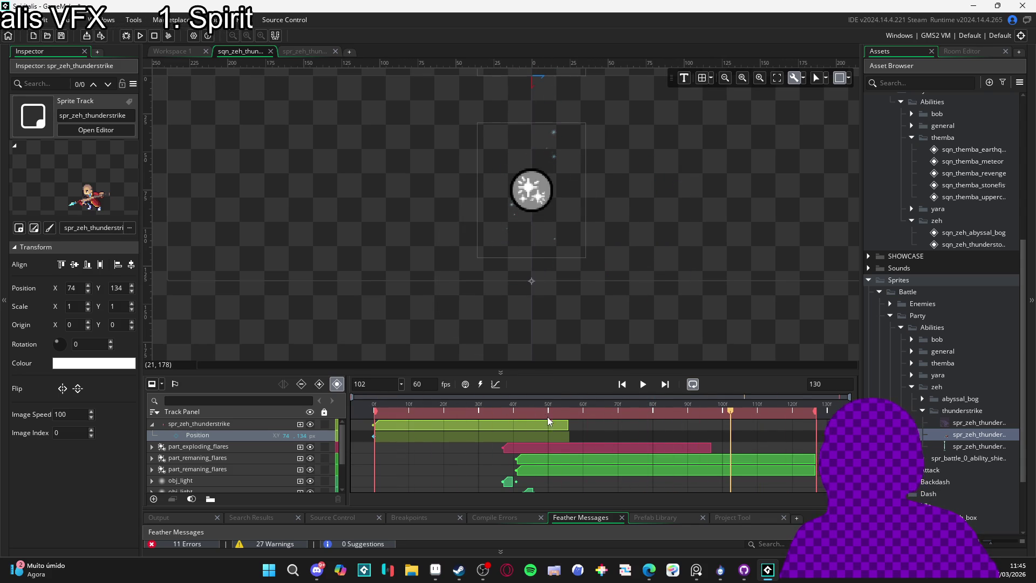
pyautogui.press('space')
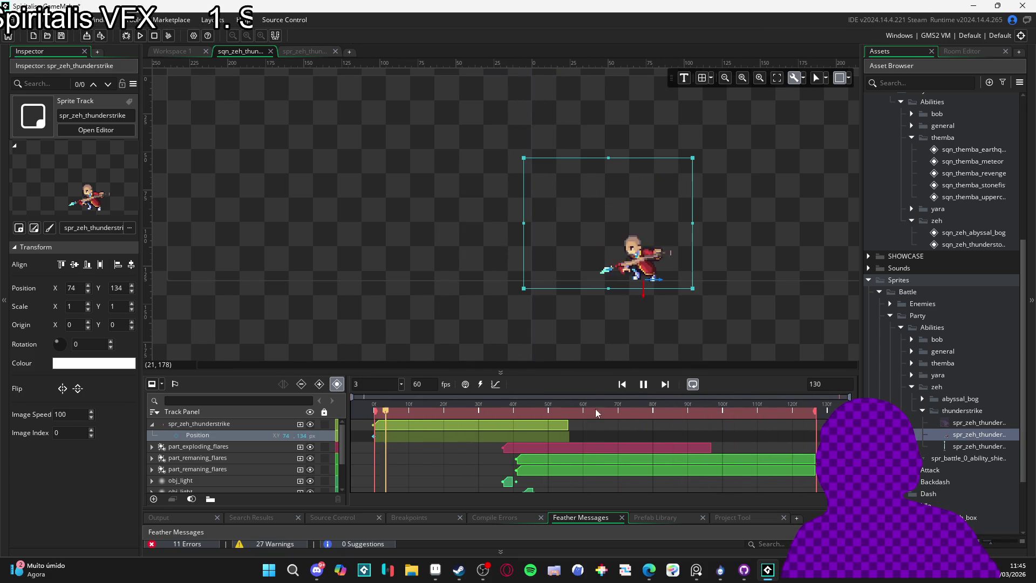
pyautogui.moveTo(348, 399)
pyautogui.mouseDown()
pyautogui.moveTo(512, 399)
pyautogui.moveTo(504, 402)
pyautogui.mouseUp()
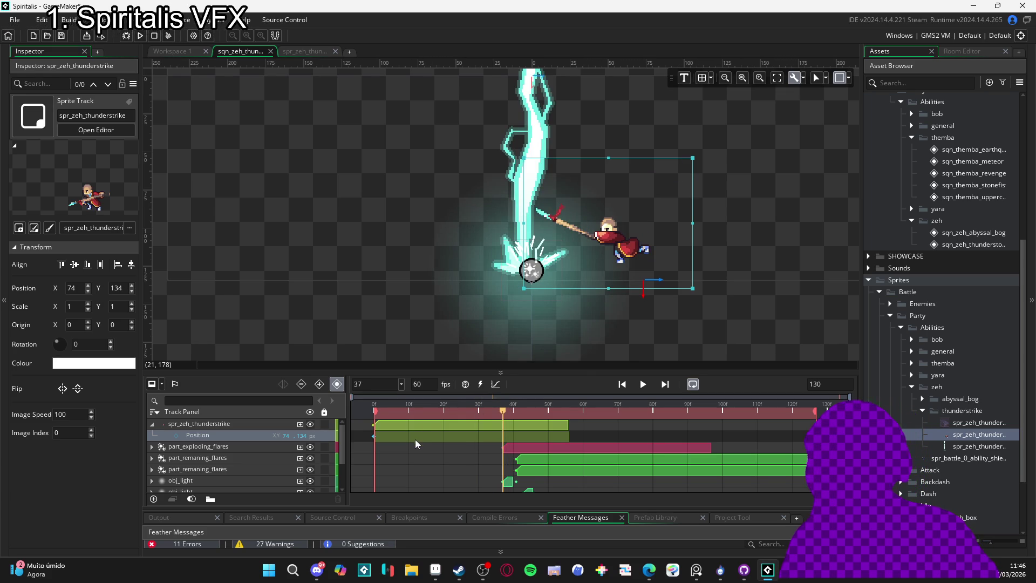
pyautogui.scroll(-3, 416, 443)
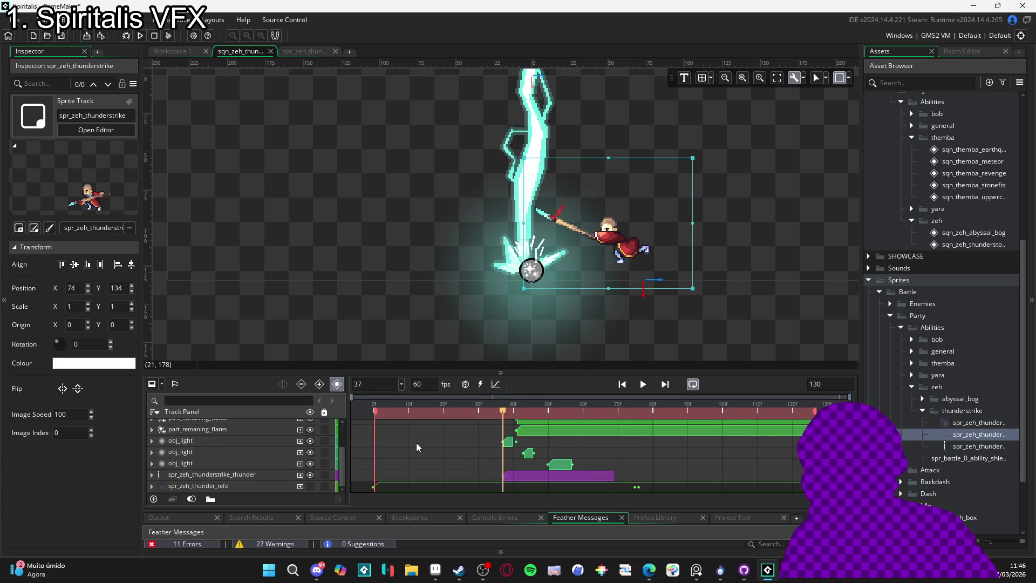
pyautogui.click(229, 475)
pyautogui.scroll(3, 518, 462)
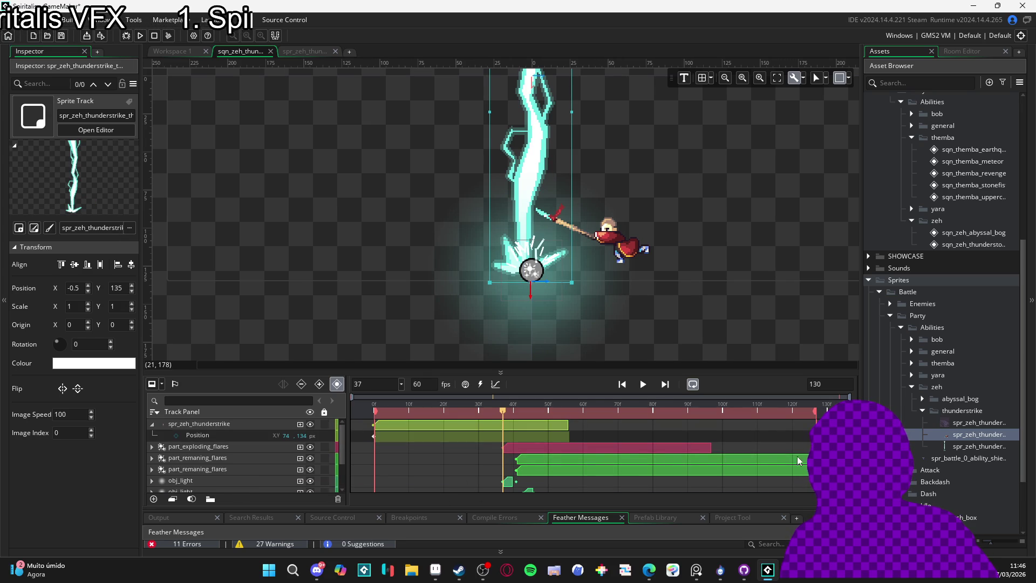
# - Try 19 fps on spr_zeh_thunderstrike and preview the thunderstorm sequence with it
pyautogui.doubleClick(968, 436)
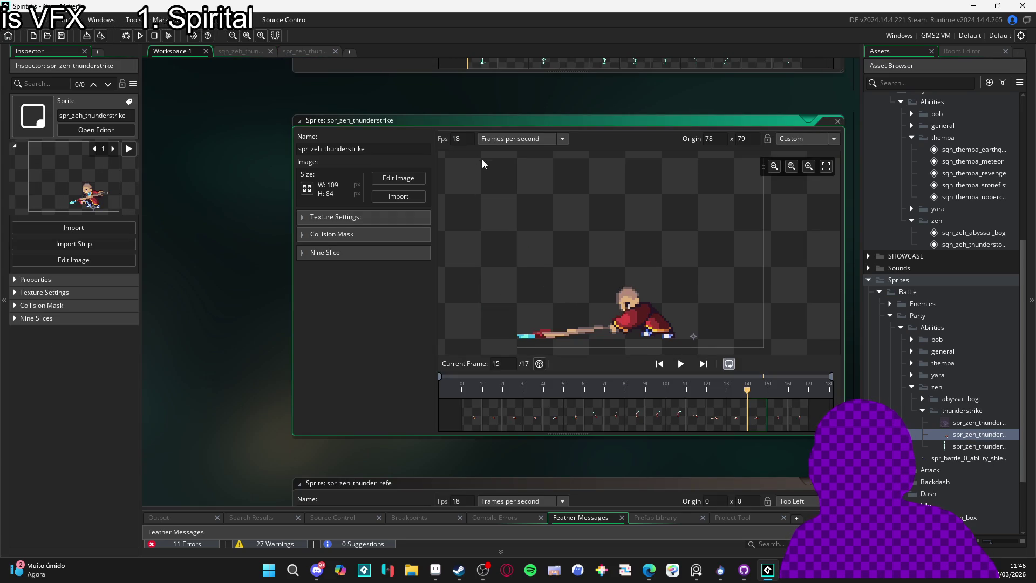
pyautogui.press('BackSpace')
pyautogui.write('9')
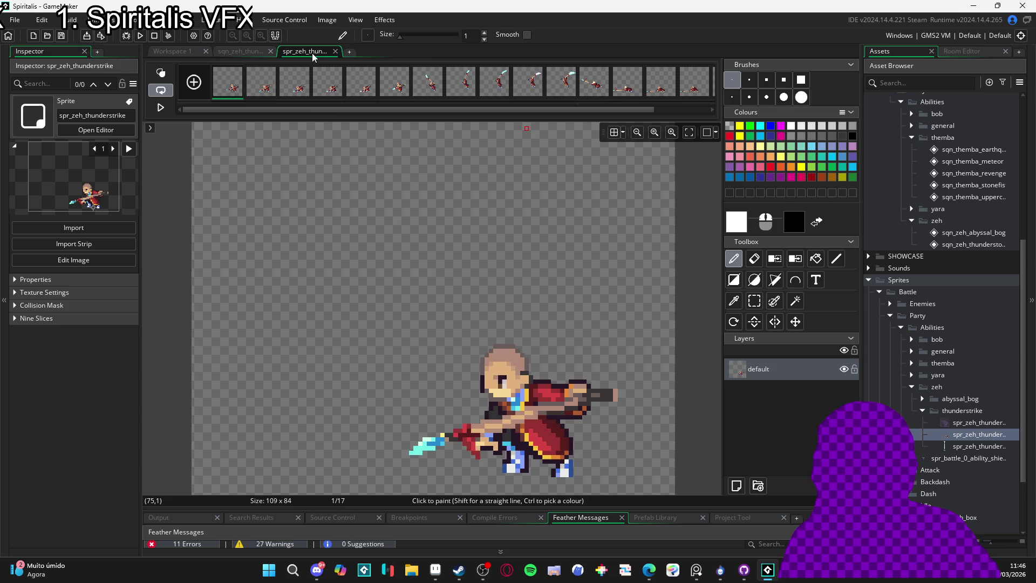
pyautogui.click(305, 52)
pyautogui.click(239, 52)
pyautogui.press('space')
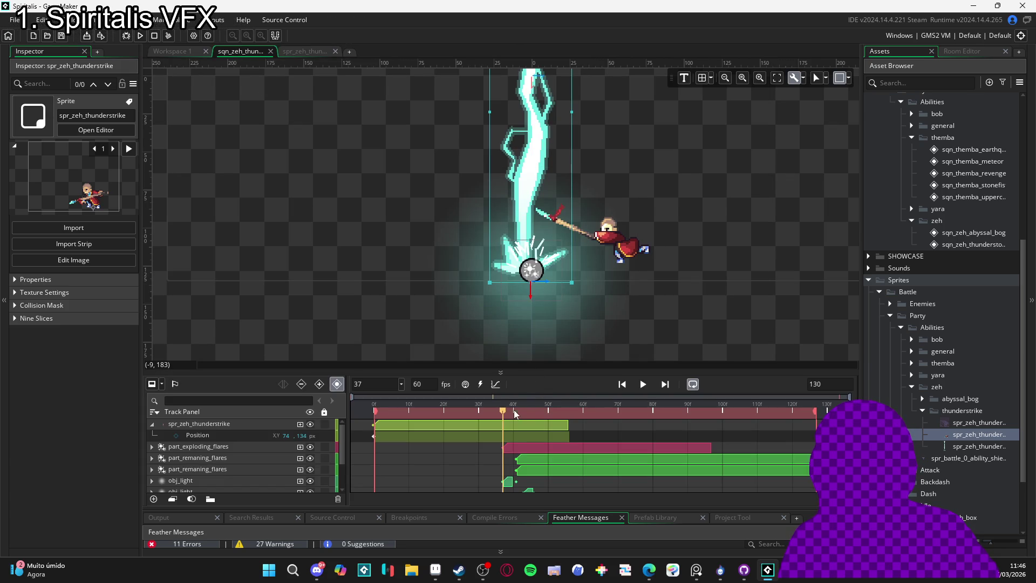
pyautogui.click(245, 426)
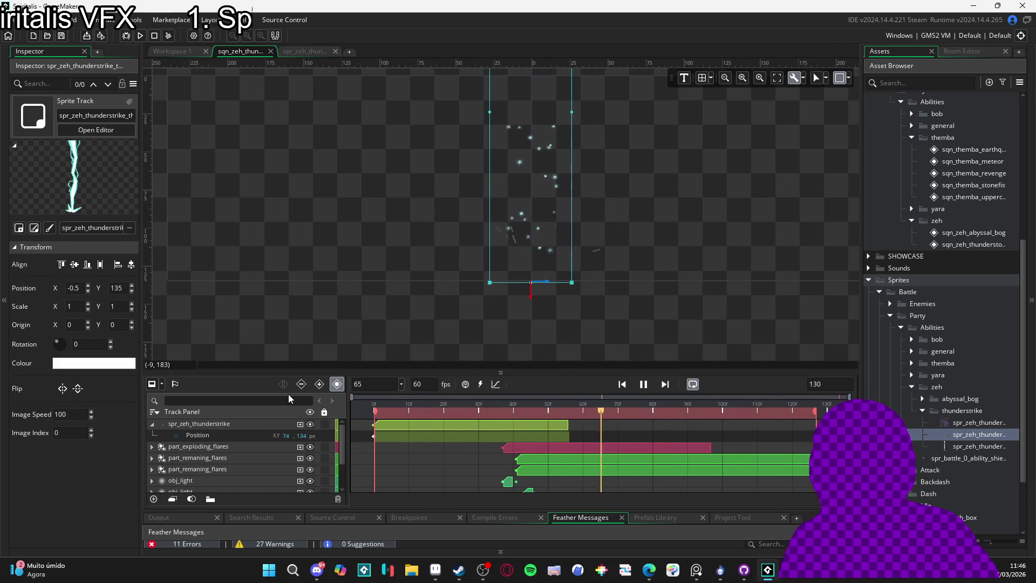
pyautogui.press('space')
# - Set spr_zeh_thunderstrike's frame rate to 20 fps and return to the sequence
pyautogui.doubleClick(967, 434)
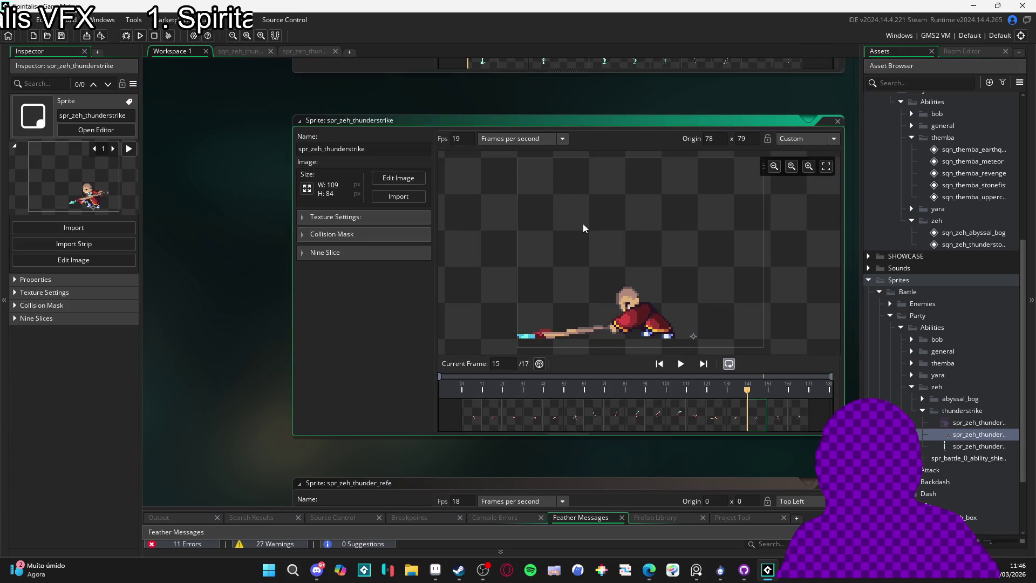
pyautogui.click(464, 138)
pyautogui.press('BackSpace')
pyautogui.press('BackSpace')
pyautogui.write('20')
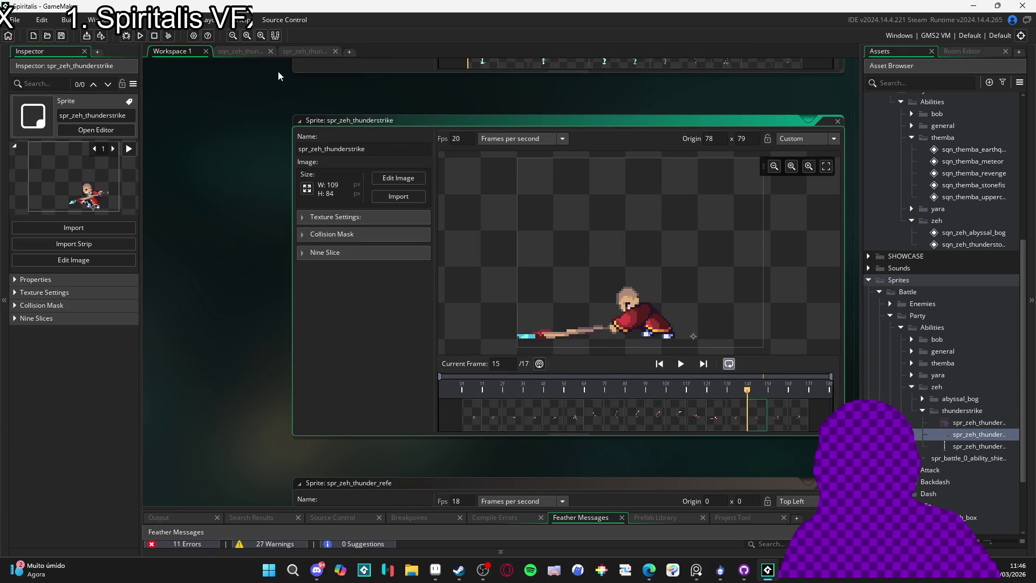
pyautogui.click(241, 52)
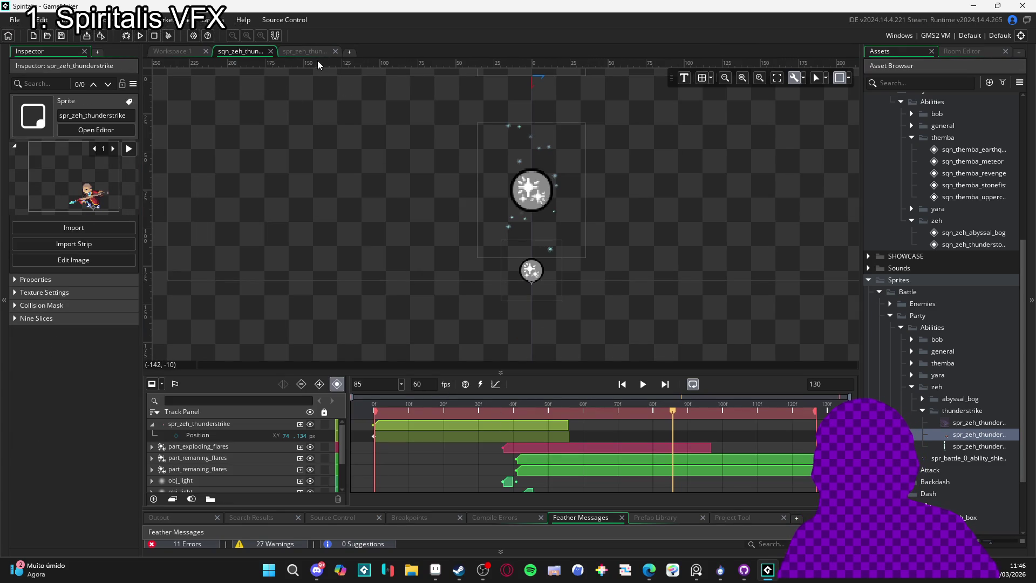
pyautogui.press('space')
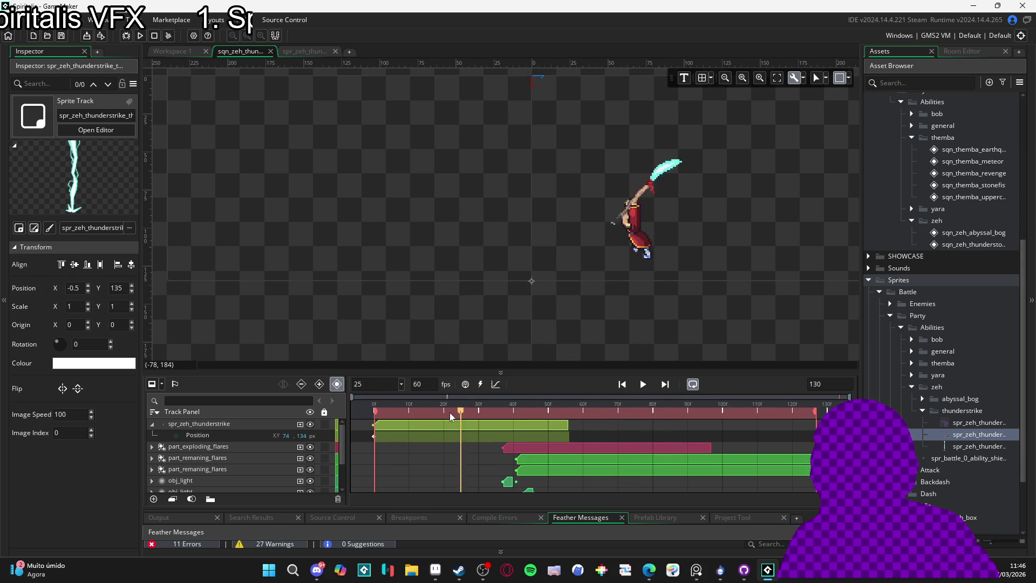
pyautogui.click(508, 420)
pyautogui.press('space')
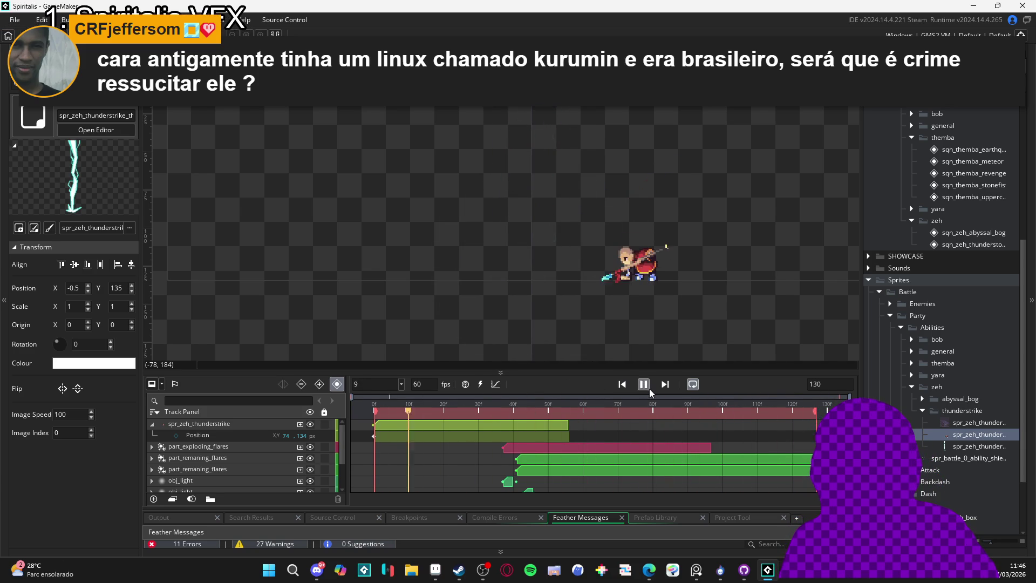
# - Duplicate frames in spr_zeh_thunderstrike until the animation reaches 22 frames
pyautogui.press('space')
pyautogui.moveTo(499, 416)
pyautogui.mouseDown()
pyautogui.moveTo(544, 427)
pyautogui.moveTo(524, 429)
pyautogui.mouseUp()
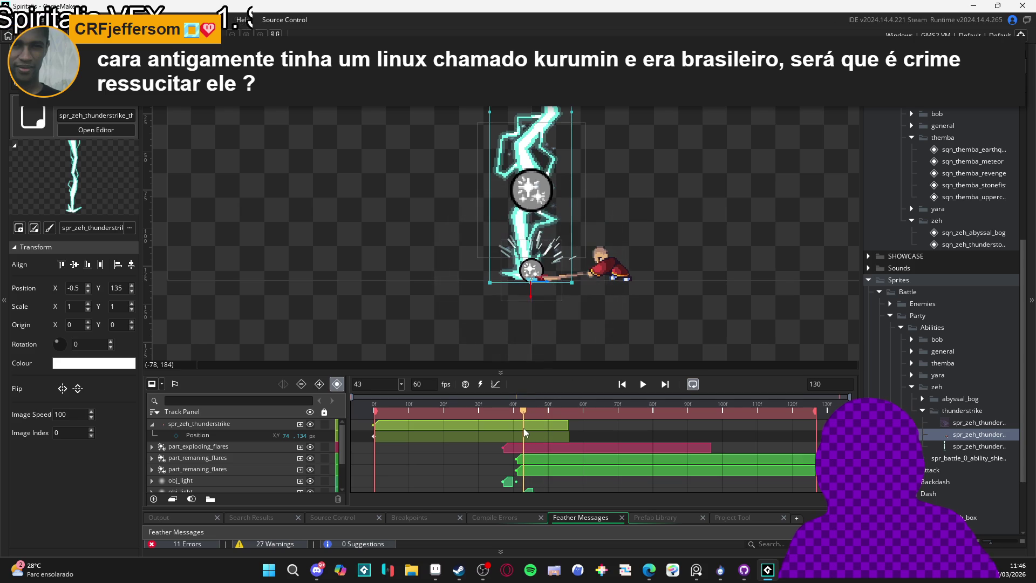
pyautogui.doubleClick(978, 434)
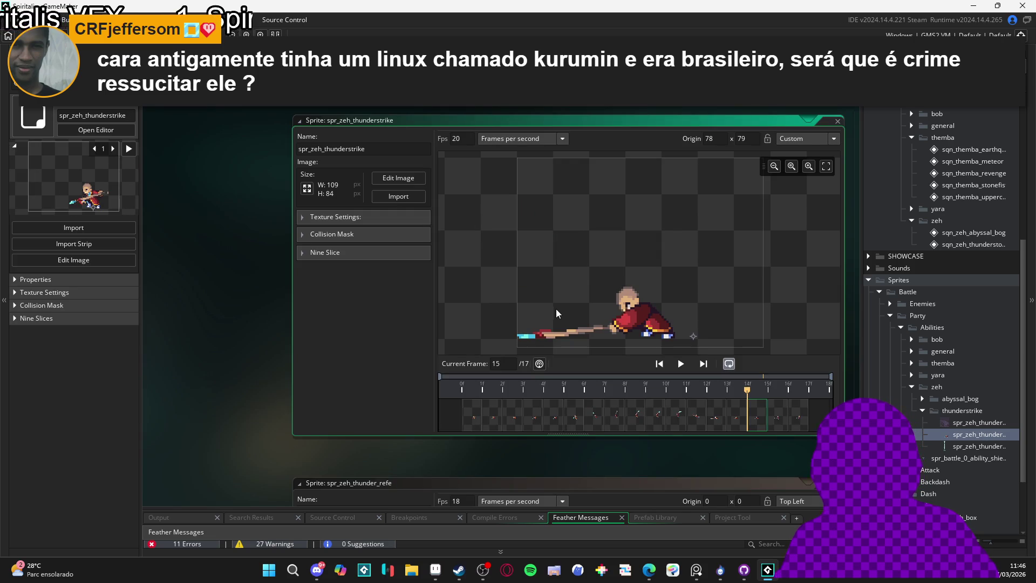
pyautogui.moveTo(715, 385)
pyautogui.mouseDown()
pyautogui.moveTo(663, 391)
pyautogui.moveTo(750, 400)
pyautogui.mouseUp()
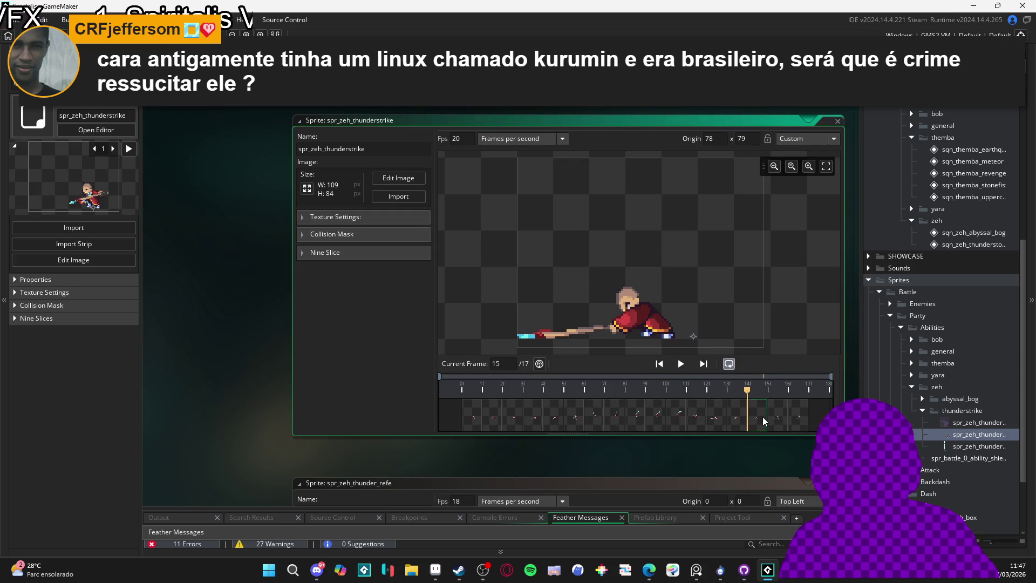
pyautogui.hotkey('ctrl', 'v')
pyautogui.hotkey('ctrl', 'v')
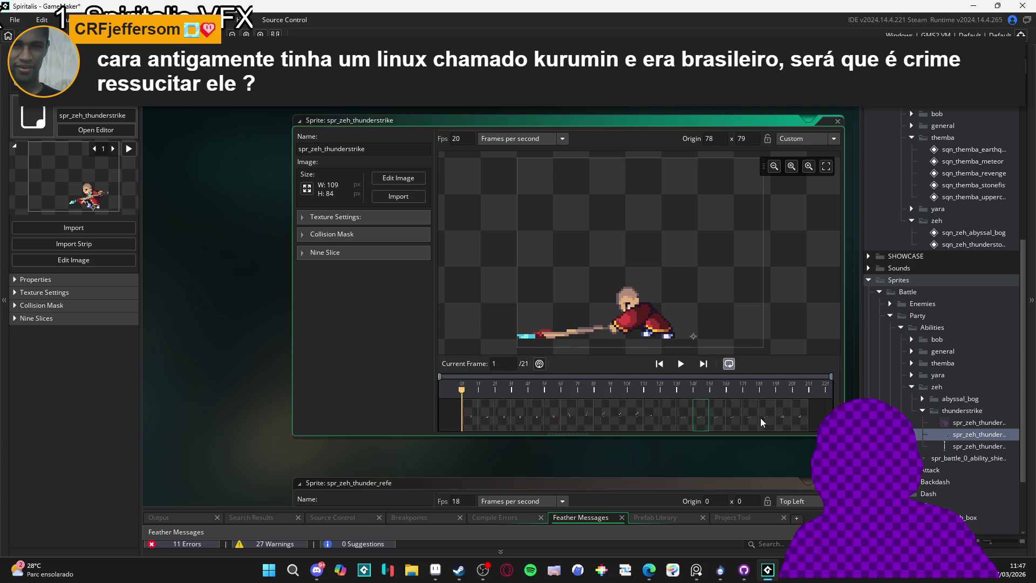
pyautogui.press('space')
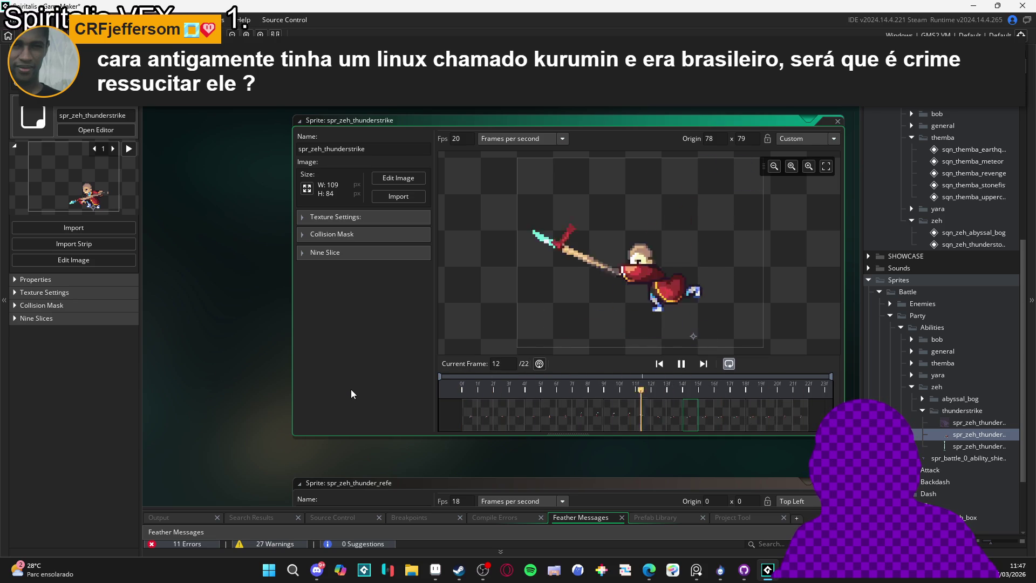
pyautogui.click(398, 178)
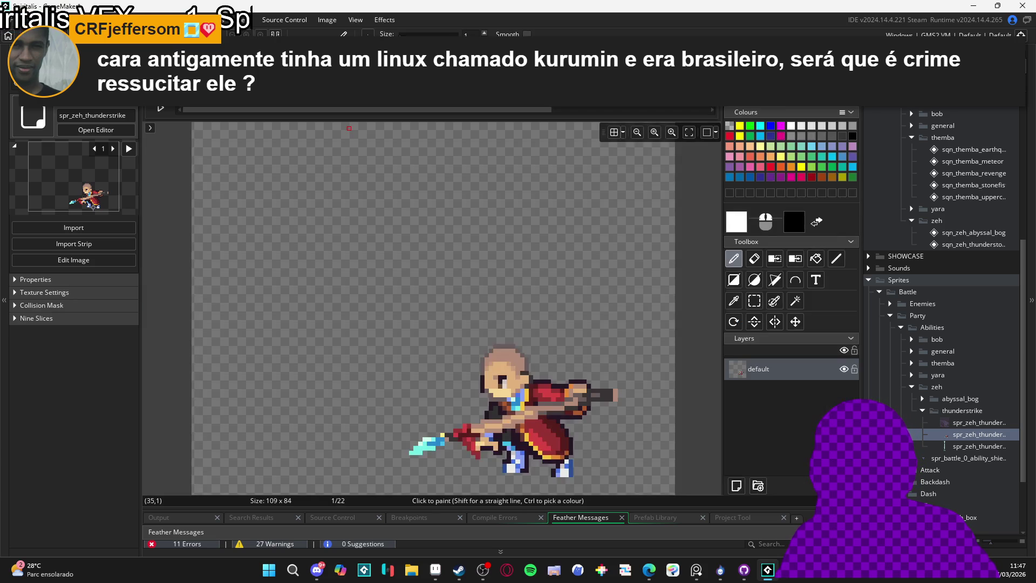
# - Preview the sequence and drag Zeh's sprite clip end from frame 56 to about 65
pyautogui.hotkey('ctrl', 'Tab')
pyautogui.press('space')
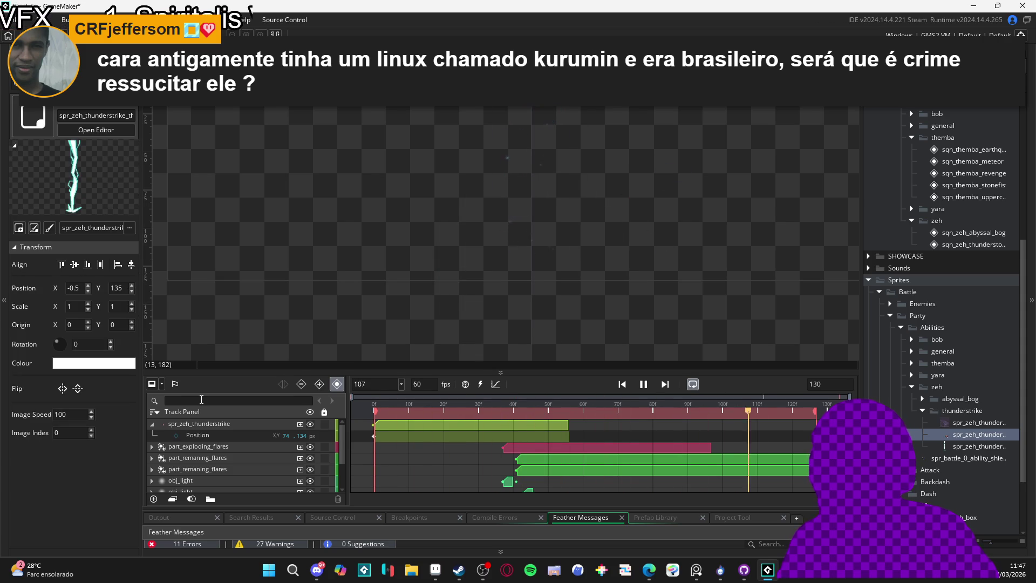
pyautogui.press('space')
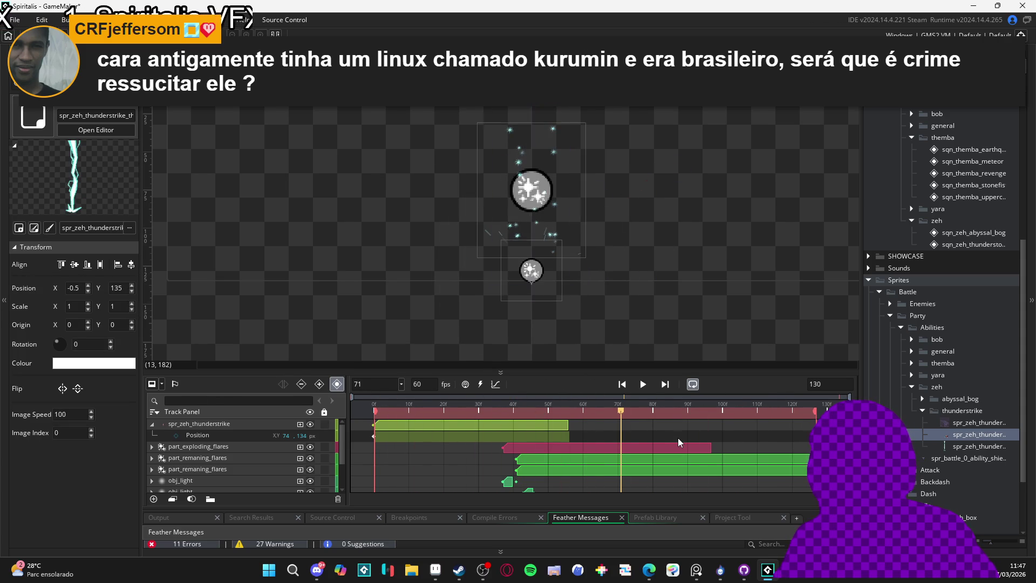
pyautogui.moveTo(568, 424); pyautogui.dragTo(582, 425)
pyautogui.press('space')
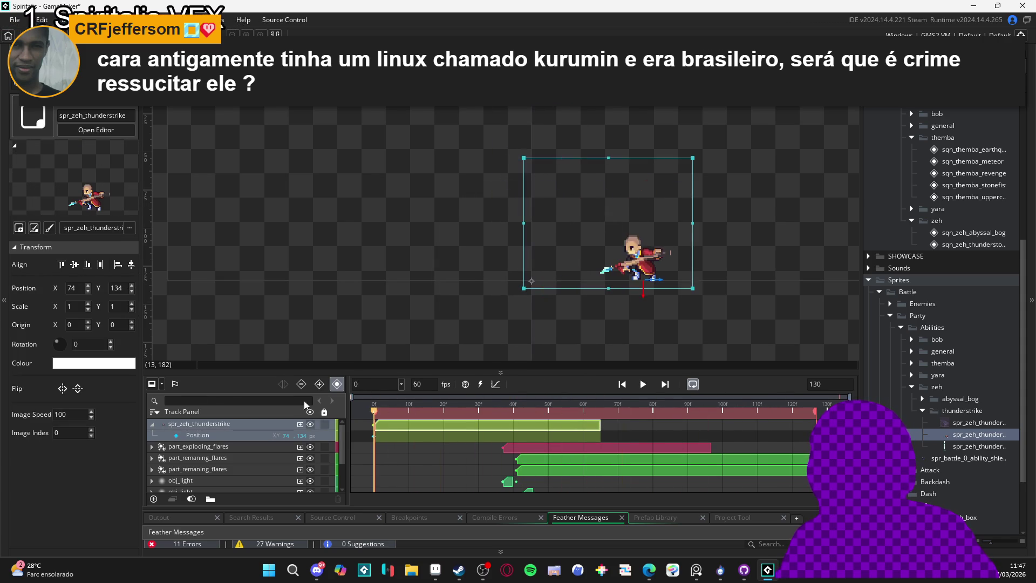
pyautogui.press('space')
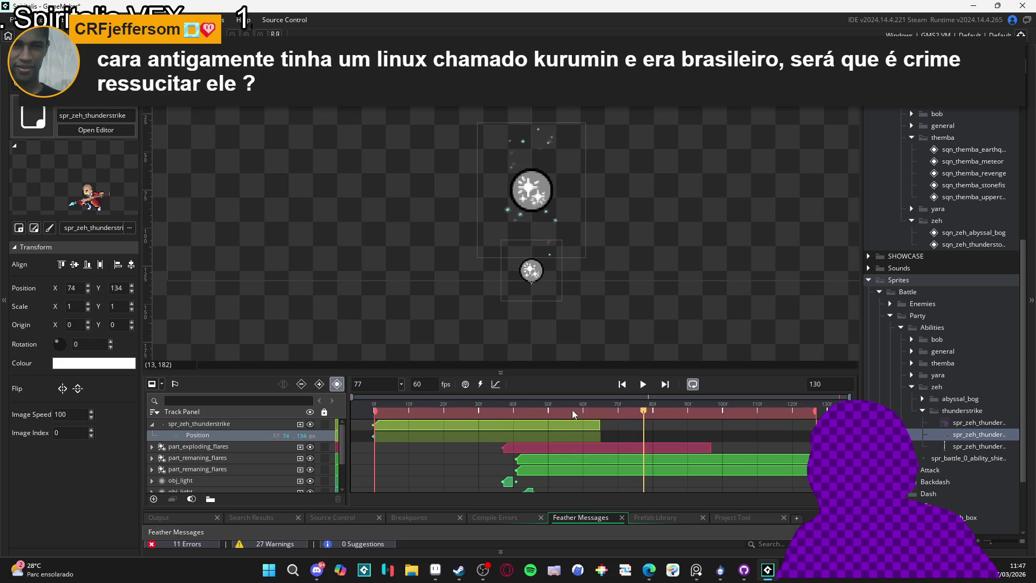
pyautogui.moveTo(599, 413); pyautogui.dragTo(624, 425)
pyautogui.moveTo(594, 415); pyautogui.dragTo(603, 416)
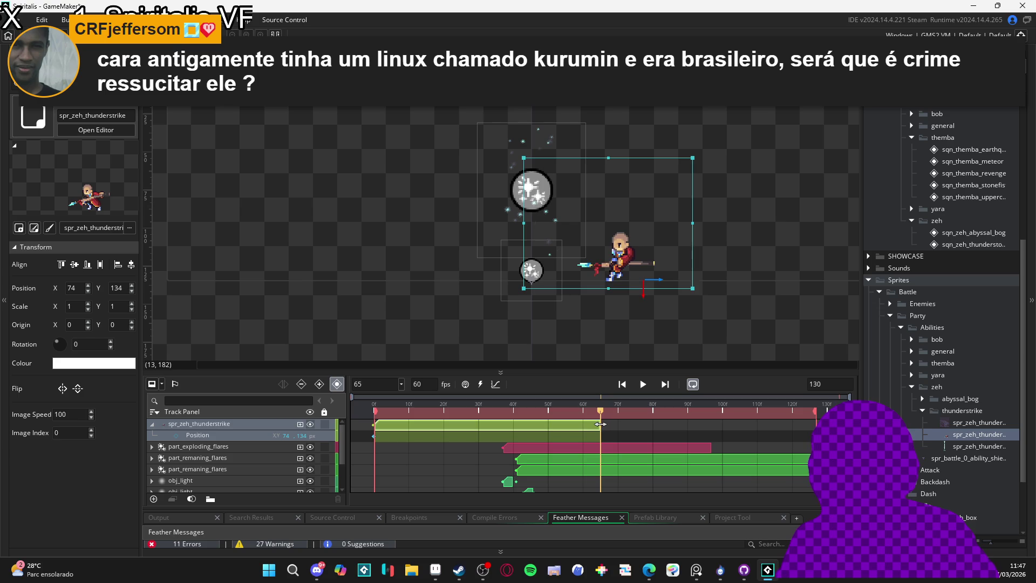
pyautogui.press('Return')
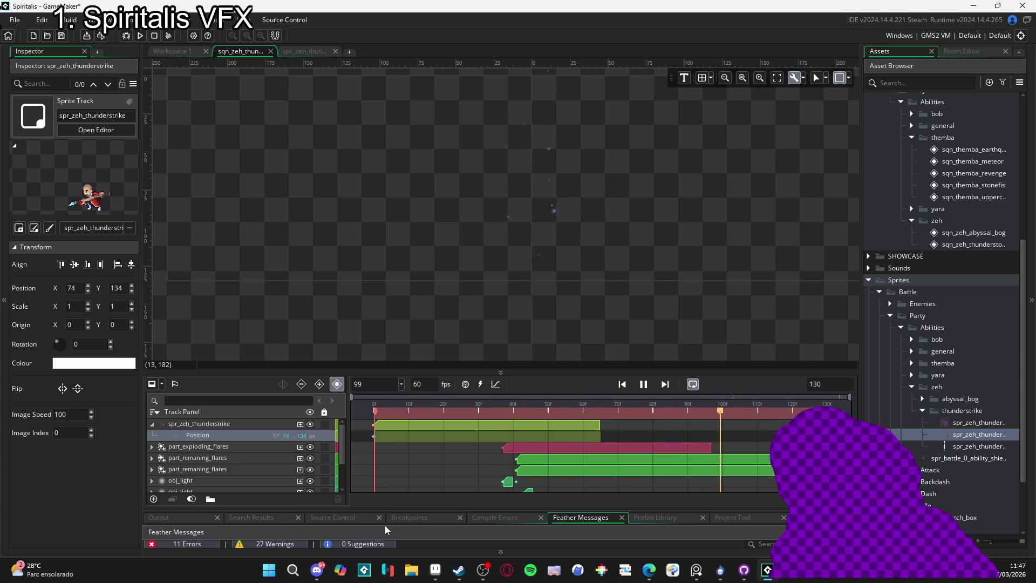
pyautogui.click(643, 384)
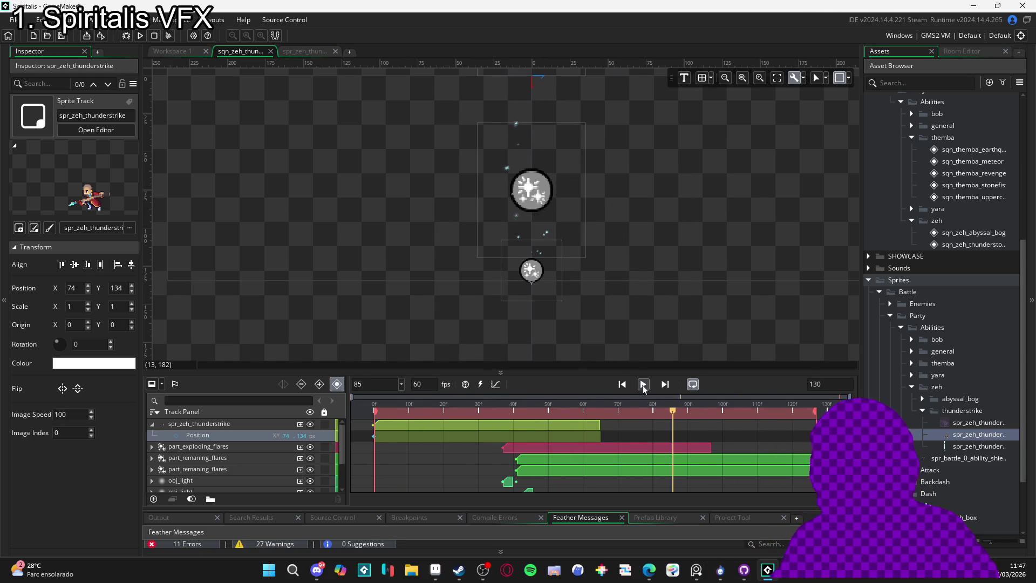
pyautogui.click(634, 388)
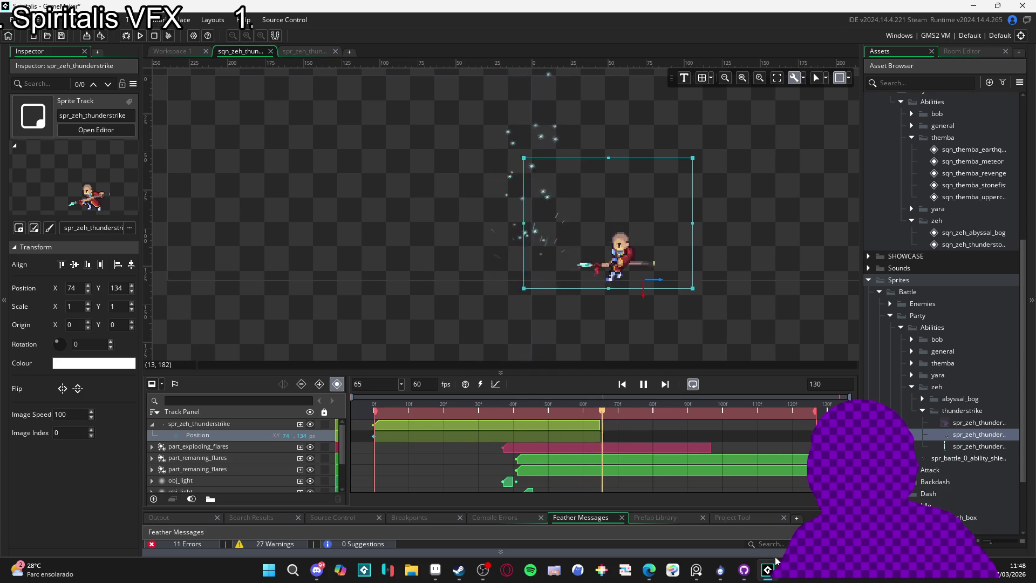
pyautogui.moveTo(768, 569)
pyautogui.press('space')
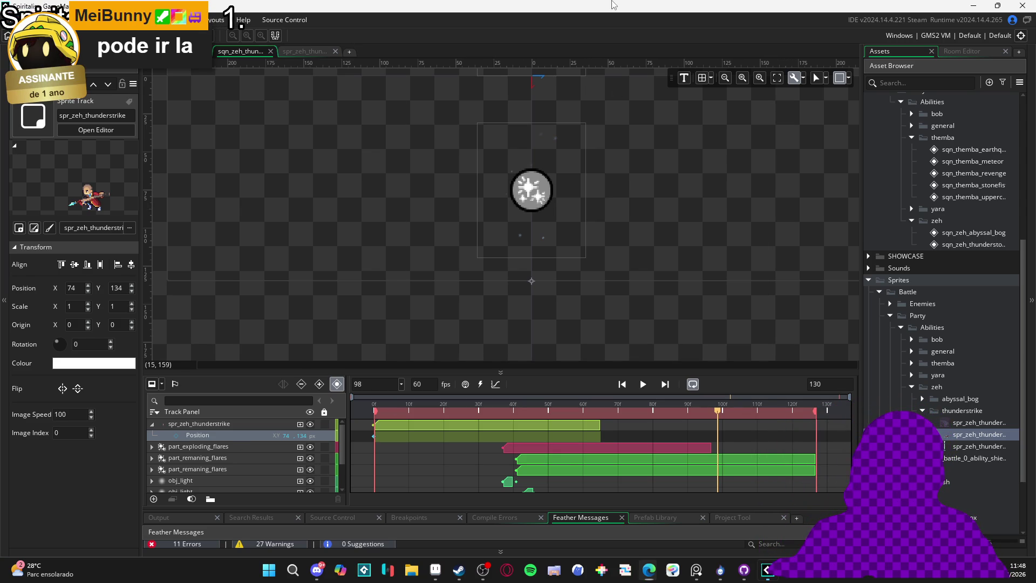
# - Replay the thunderstorm sequence preview and pause it at frame 122
pyautogui.press('space')
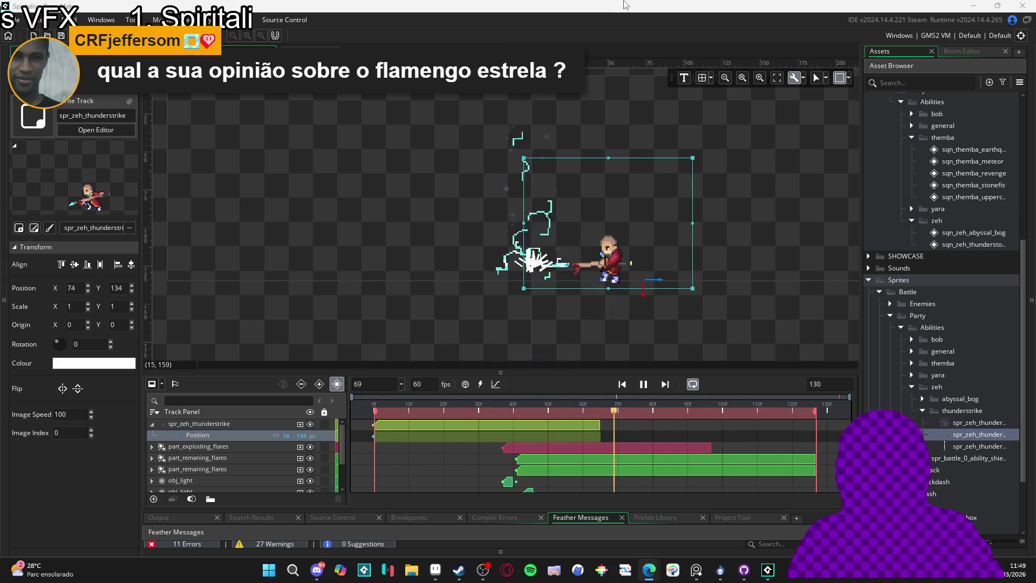
pyautogui.click(318, 234)
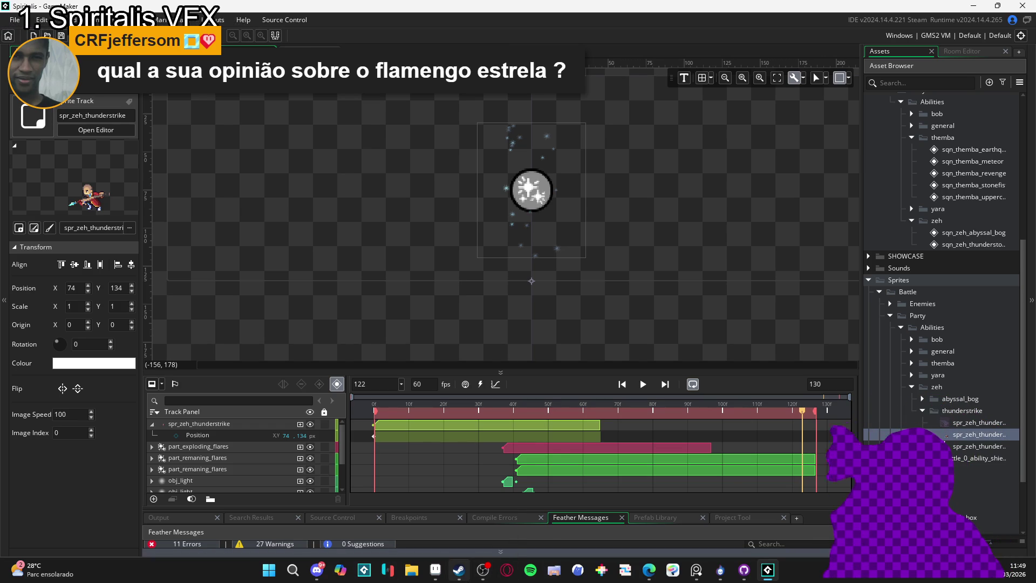
pyautogui.moveTo(458, 570)
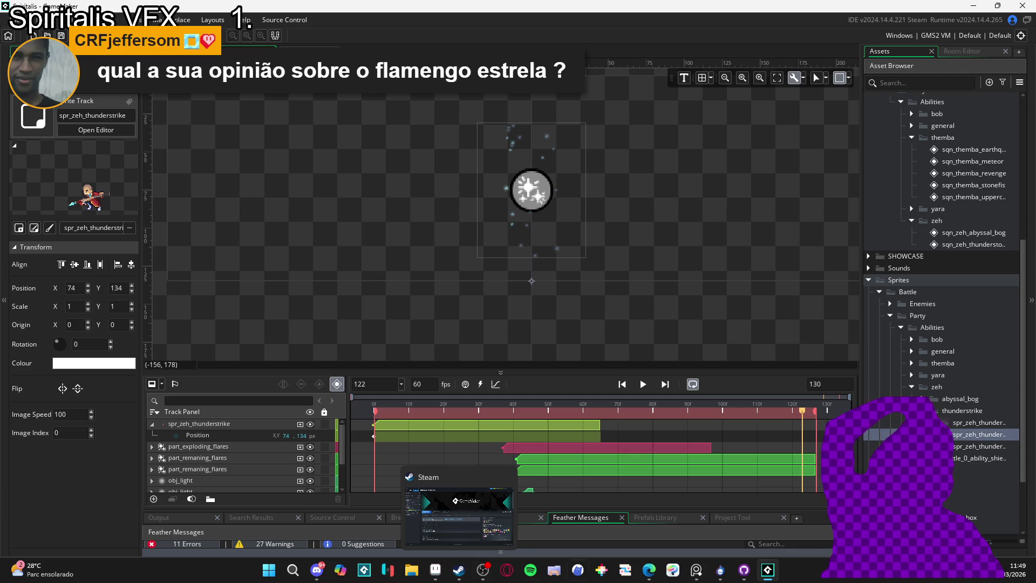
# - Check SpriteMancer's Render Result export settings, then bring Aseprite and Steam's GameMaker page forward
pyautogui.moveTo(720, 569)
pyautogui.click(724, 532)
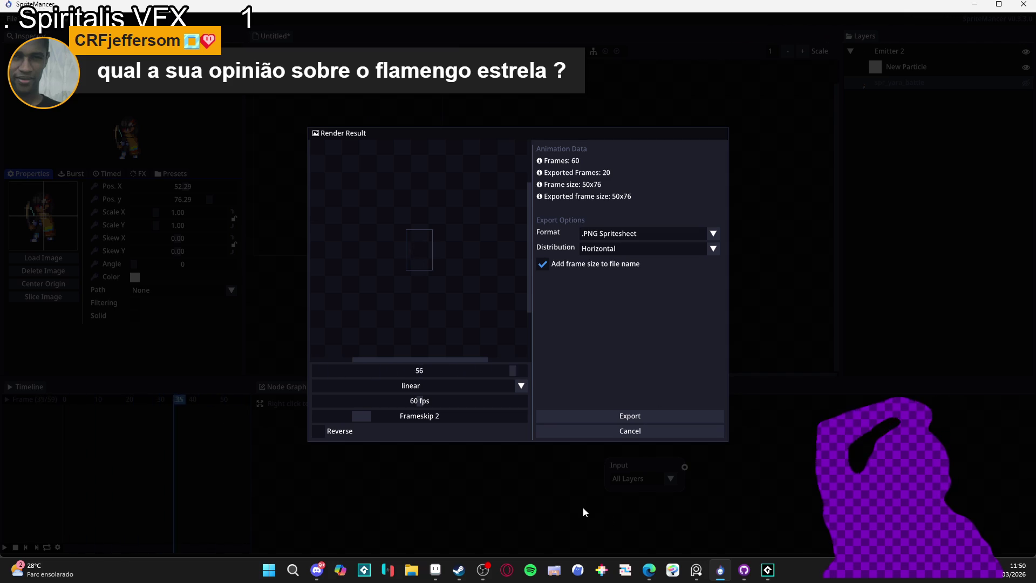
pyautogui.click(437, 576)
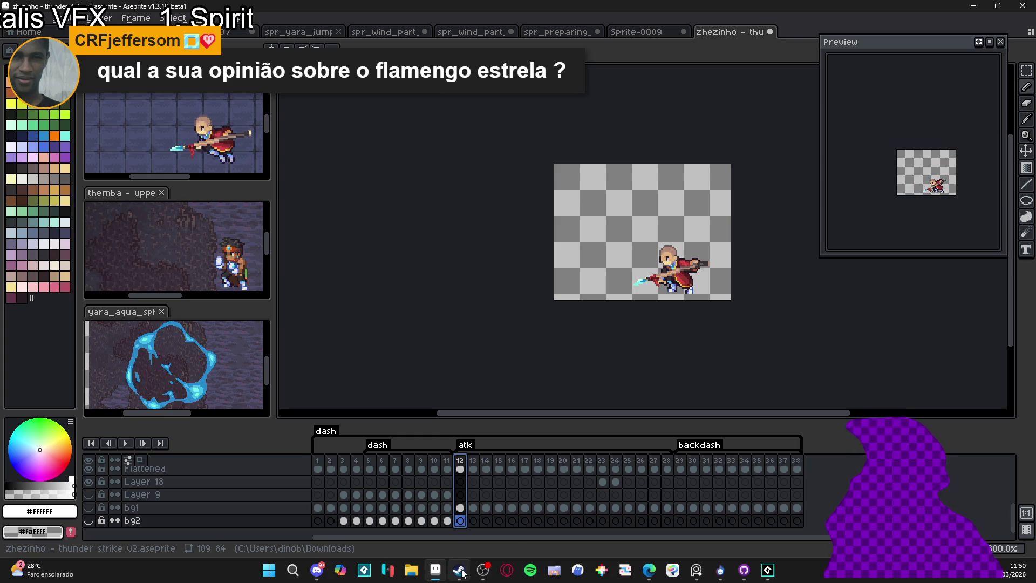
pyautogui.click(477, 513)
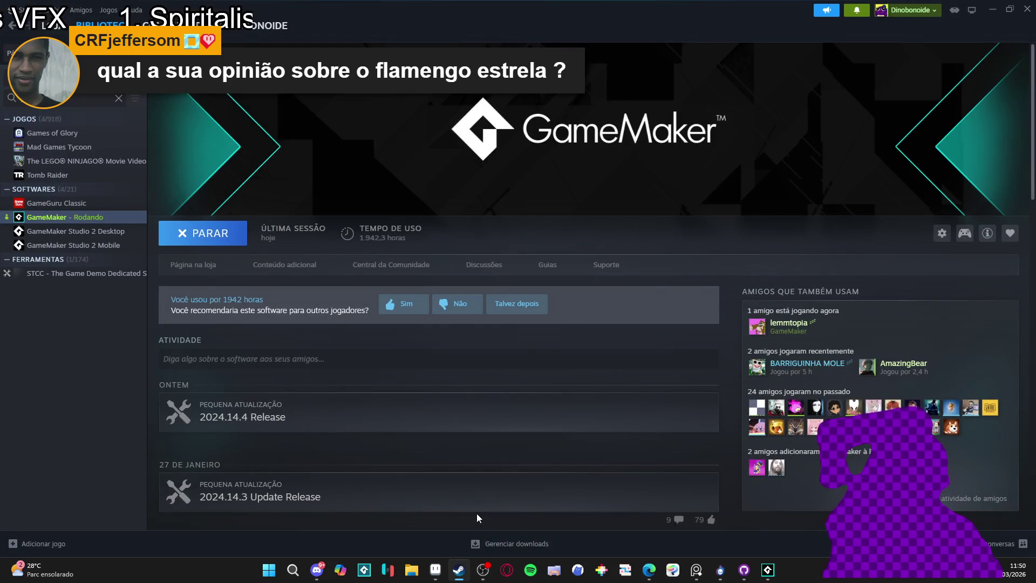
# - Minimize Steam so Aseprite's 'zhezinho - thunder strike v2' sprite shows again
pyautogui.click(988, 6)
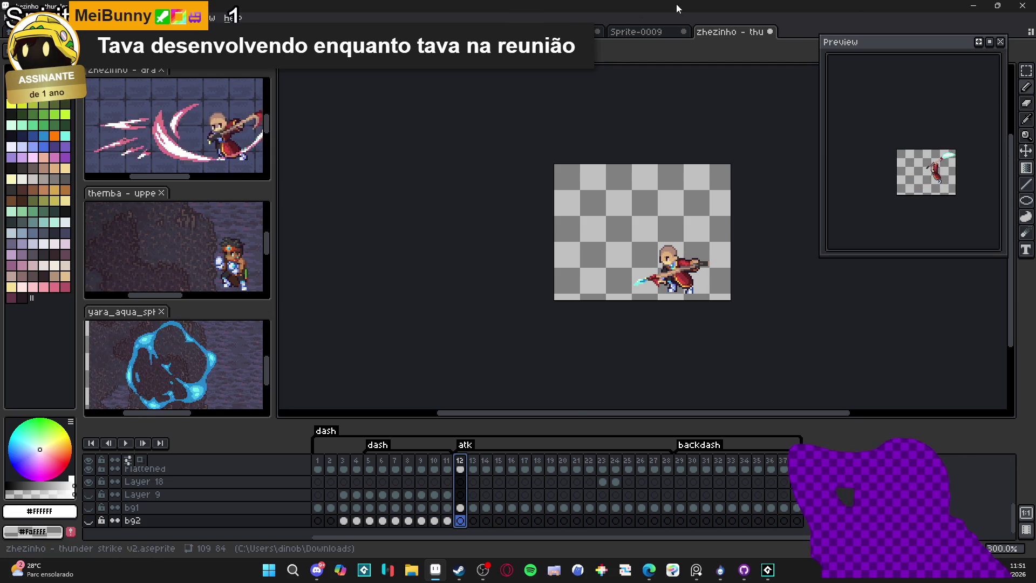
# - Switch to the 'yara - gale arrow' sprite in Aseprite, play it, then return to GameMaker
pyautogui.click(647, 31)
pyautogui.hotkey('ctrl', 'Tab')
pyautogui.hotkey('ctrl', 'Tab')
pyautogui.hotkey('ctrl', 'Tab')
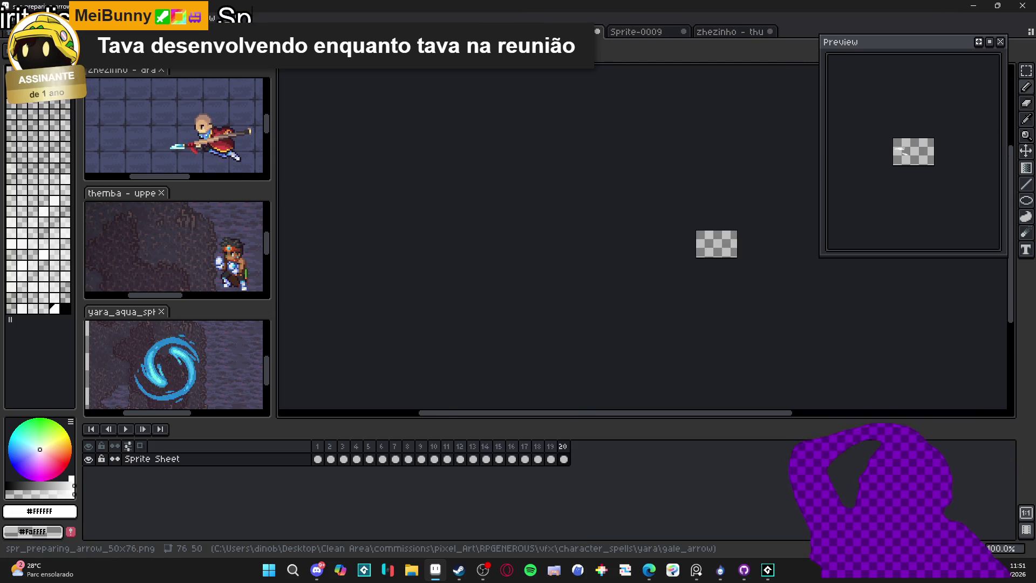
pyautogui.hotkey('ctrl', 'Tab')
pyautogui.hotkey('ctrl', 'Tab')
pyautogui.hotkey('ctrl', 'Tab')
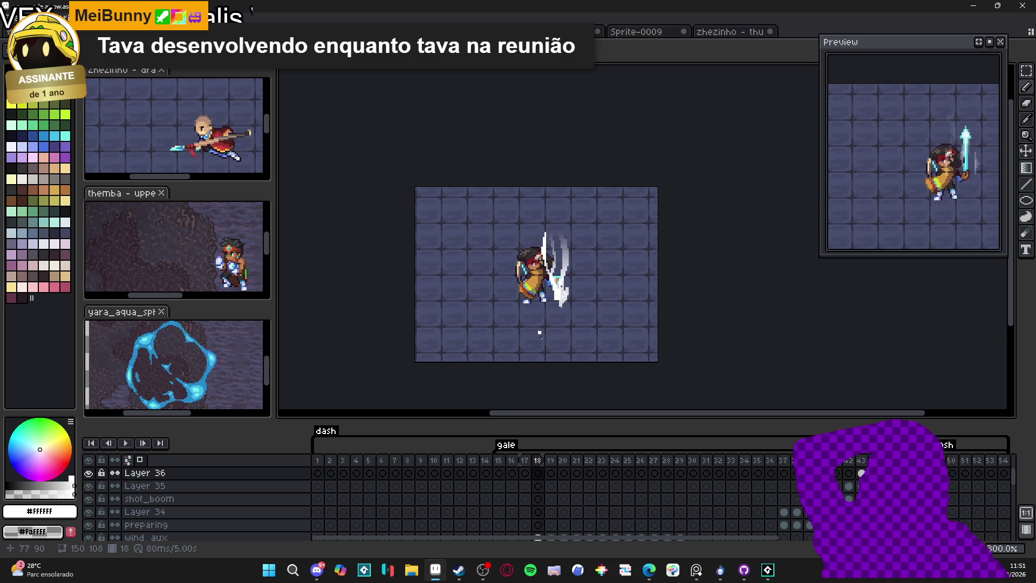
pyautogui.click(125, 442)
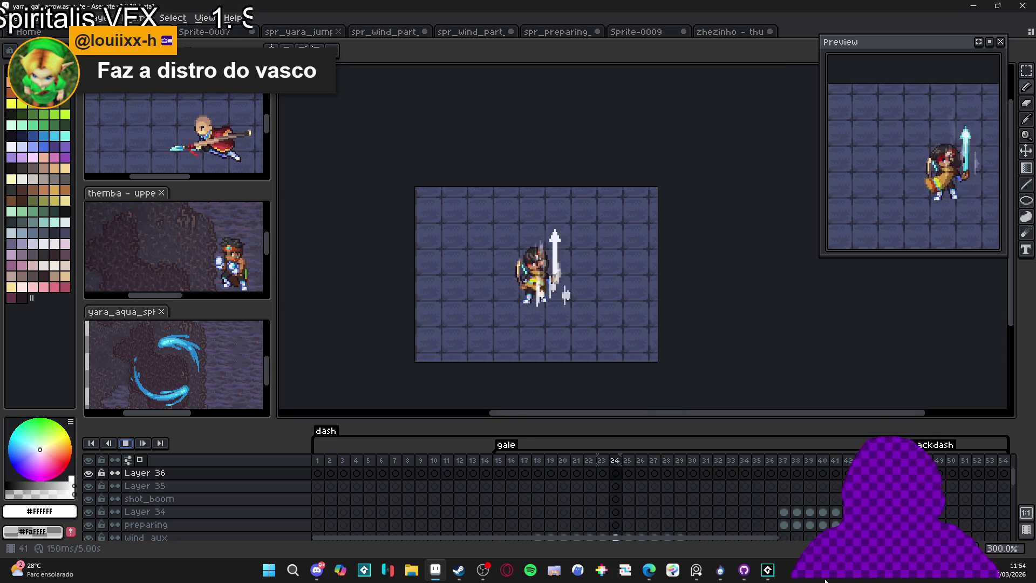
pyautogui.hotkey('alt', 'Tab')
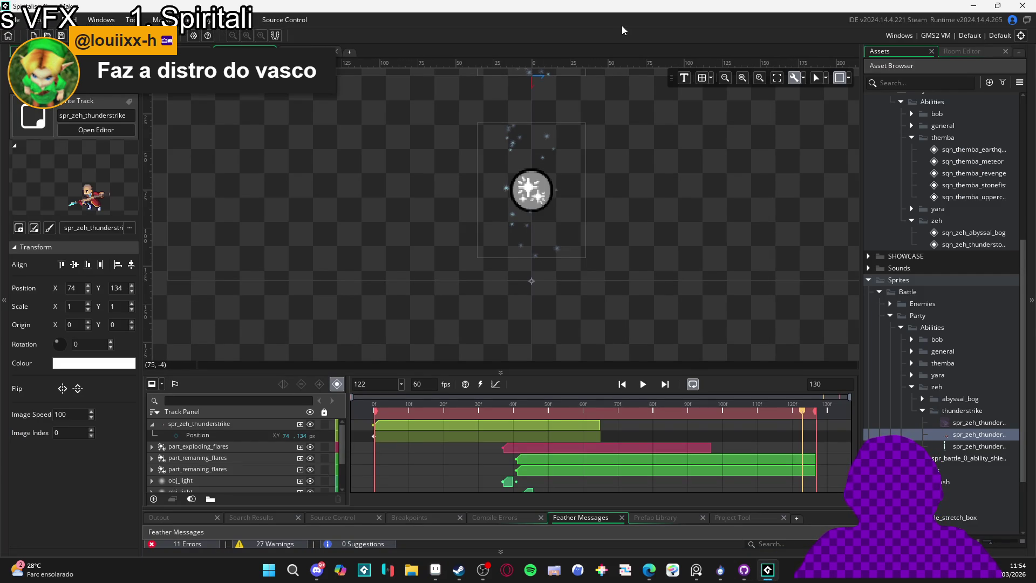
# - Build and launch Spiritalis with F5 to reach its Play/Quit menu
pyautogui.press('F5')
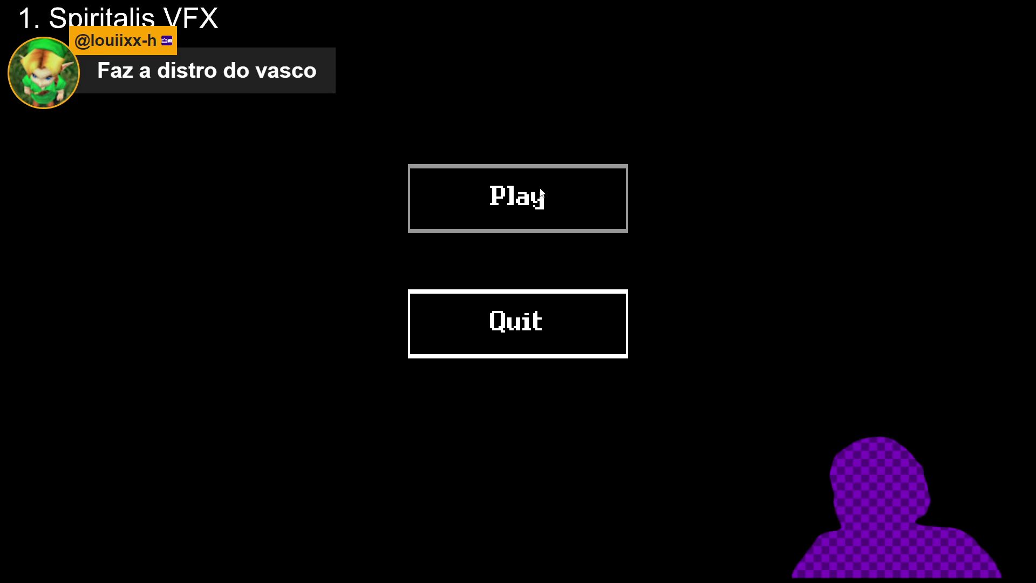
# - Start Spiritalis from the title menu and advance through the prologue and opening dialogue
pyautogui.click(556, 222)
pyautogui.press('space')
pyautogui.press('Return')
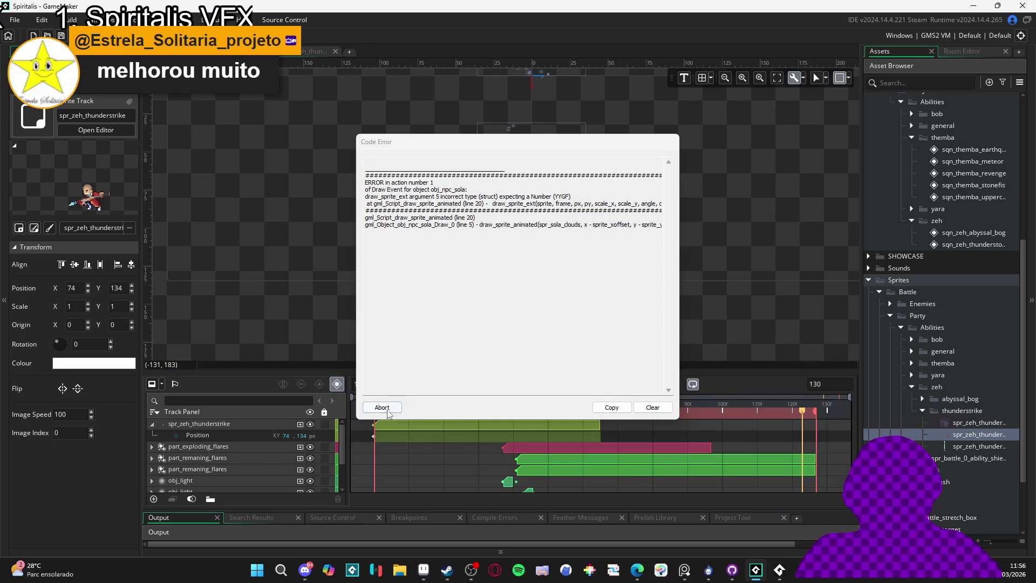
# - Abort the Code Error run and bring GitHub Desktop's 49 changed files into view
pyautogui.click(386, 410)
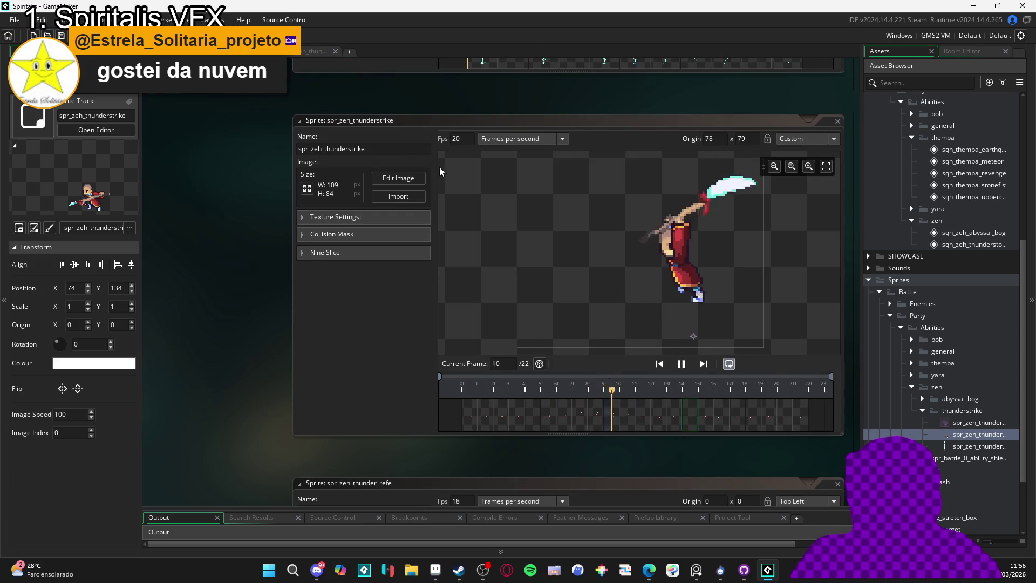
pyautogui.click(743, 569)
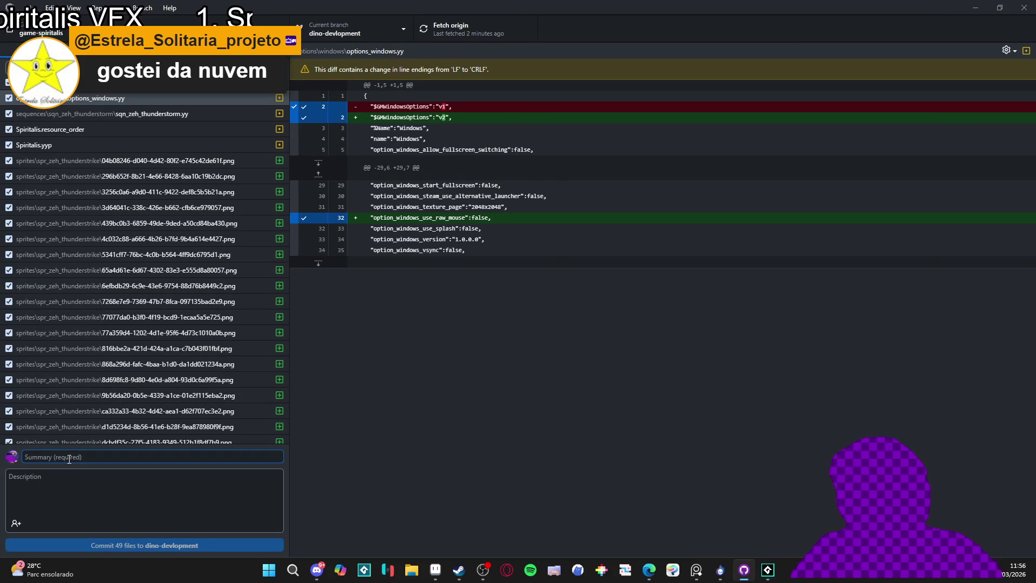
# - Commit all 49 changes to dino-devlopment as 'thunderstrike_updated' and push to origin
pyautogui.write('thunderstrike_updated')
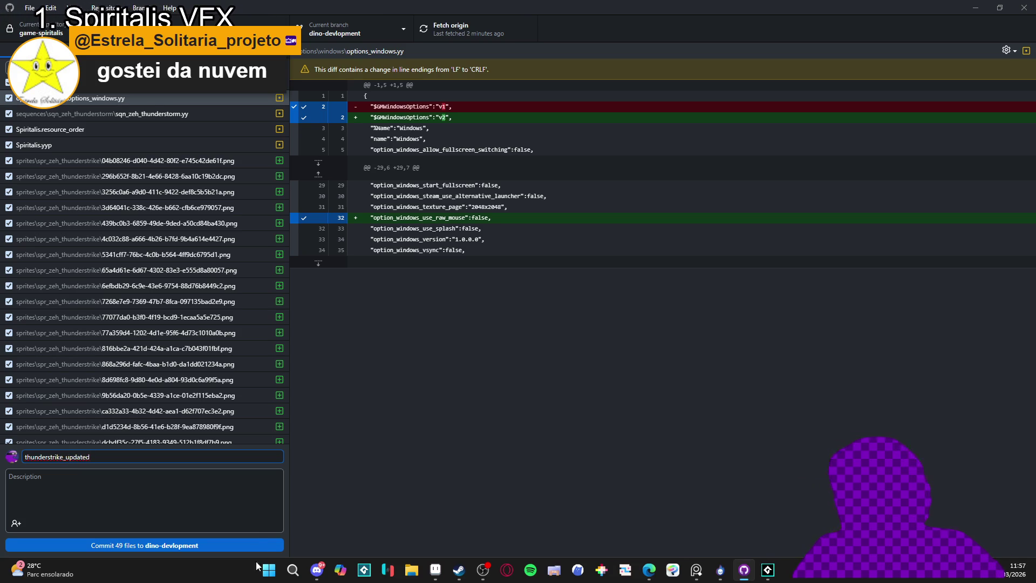
pyautogui.click(254, 540)
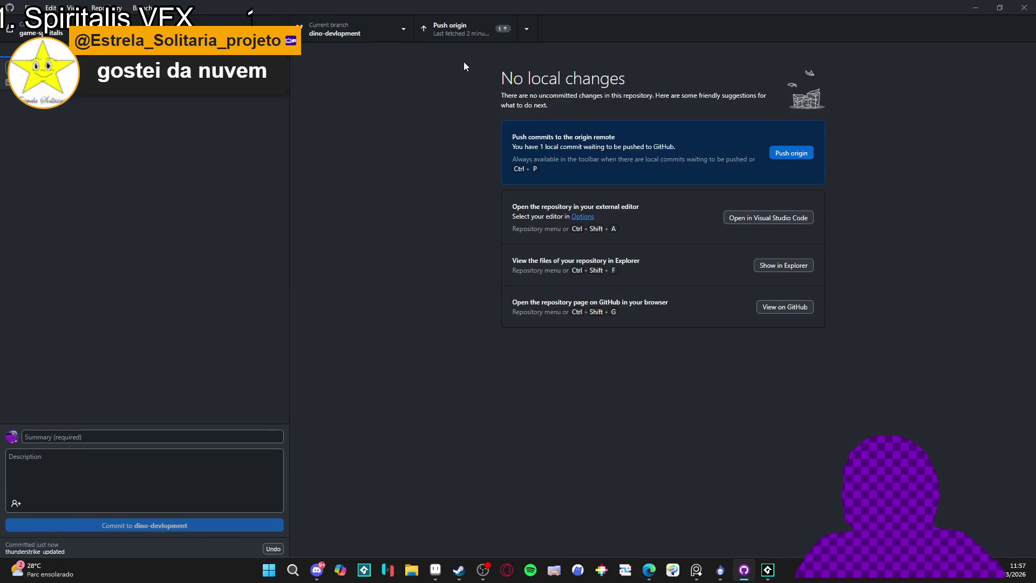
pyautogui.click(484, 39)
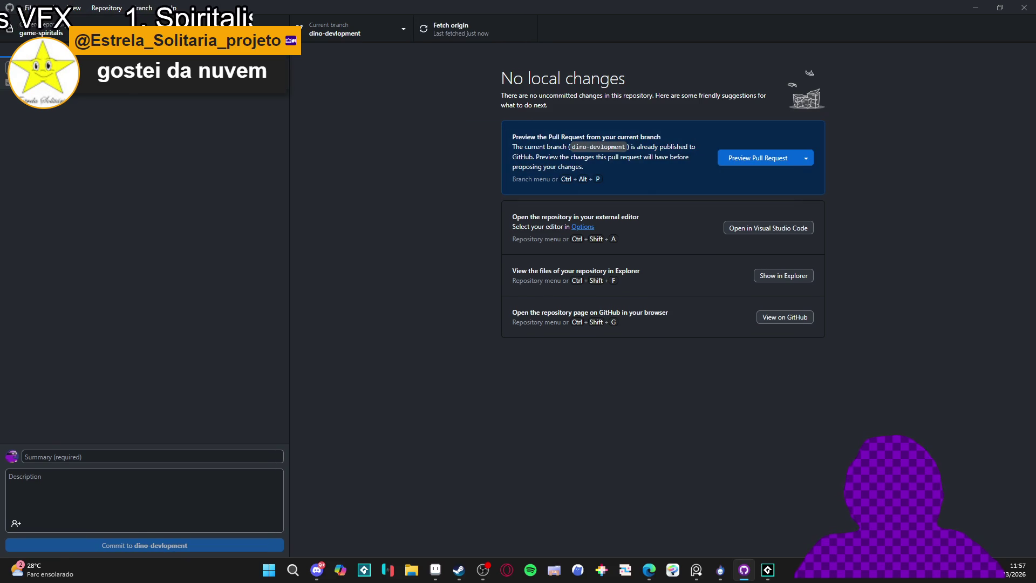
# - Switch GitHub Desktop from the current branch to the feat/combat branch
pyautogui.hotkey('ctrl', 't')
pyautogui.press('Escape')
pyautogui.hotkey('ctrl', 'b')
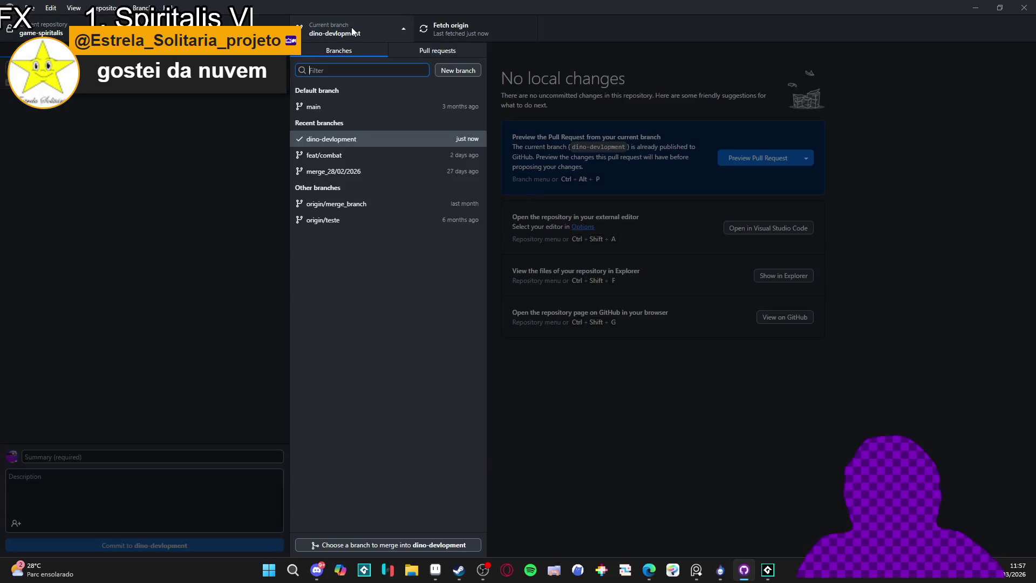
pyautogui.press('Escape')
pyautogui.hotkey('ctrl', 't')
pyautogui.press('Escape')
pyautogui.hotkey('ctrl', '2')
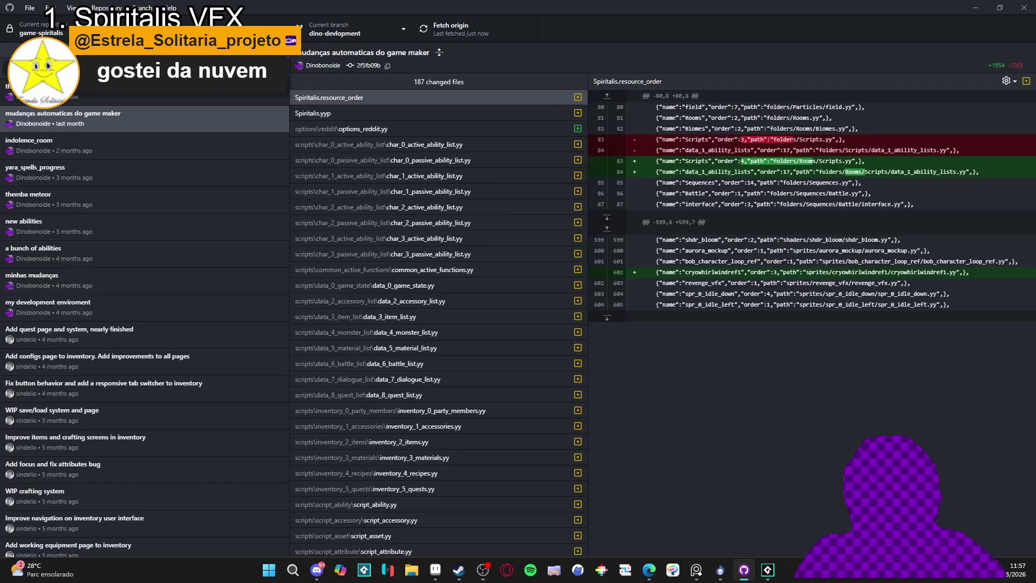
pyautogui.hotkey('ctrl', '1')
pyautogui.hotkey('ctrl', 't')
pyautogui.press('Escape')
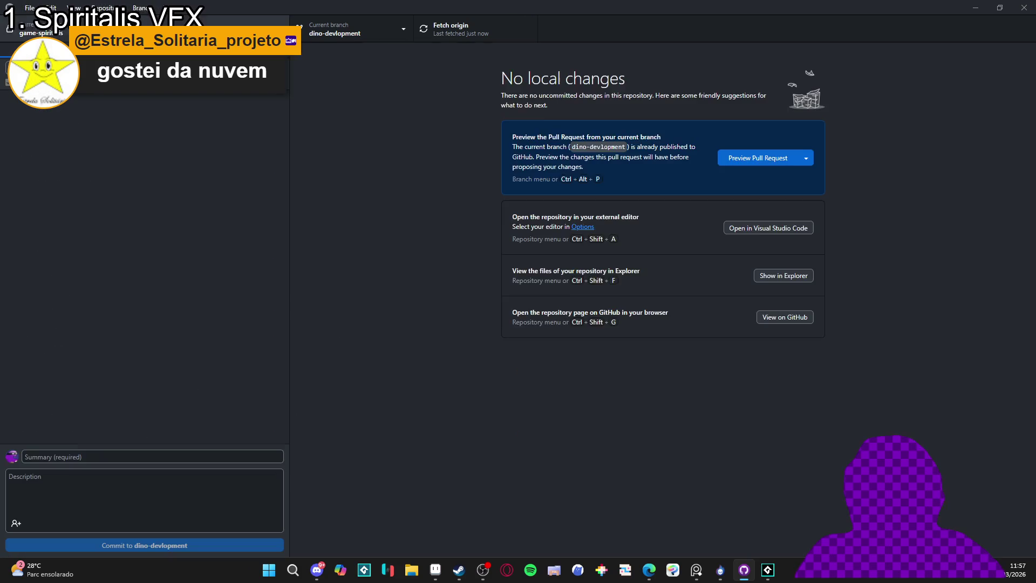
pyautogui.click(351, 23)
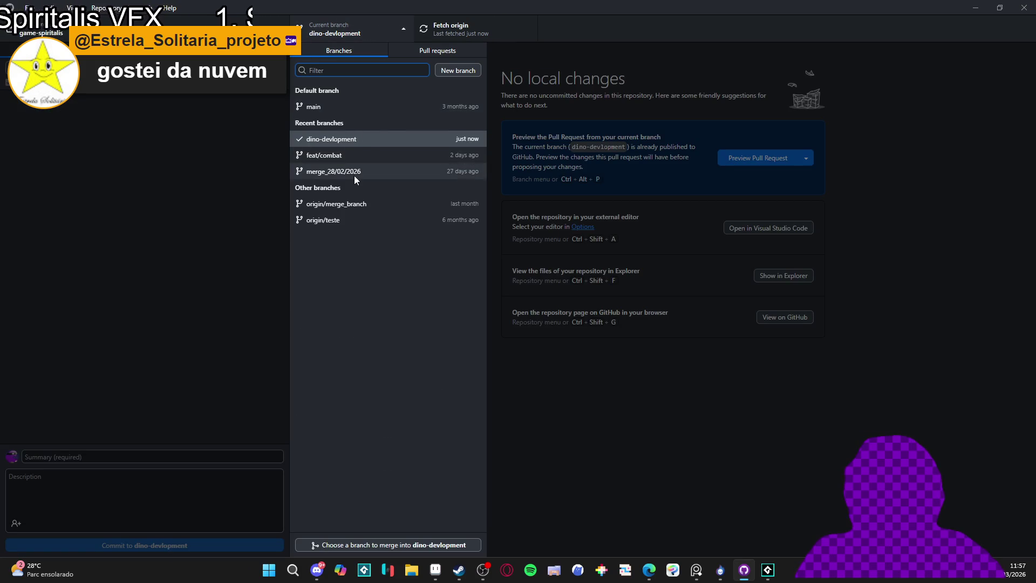
pyautogui.click(372, 155)
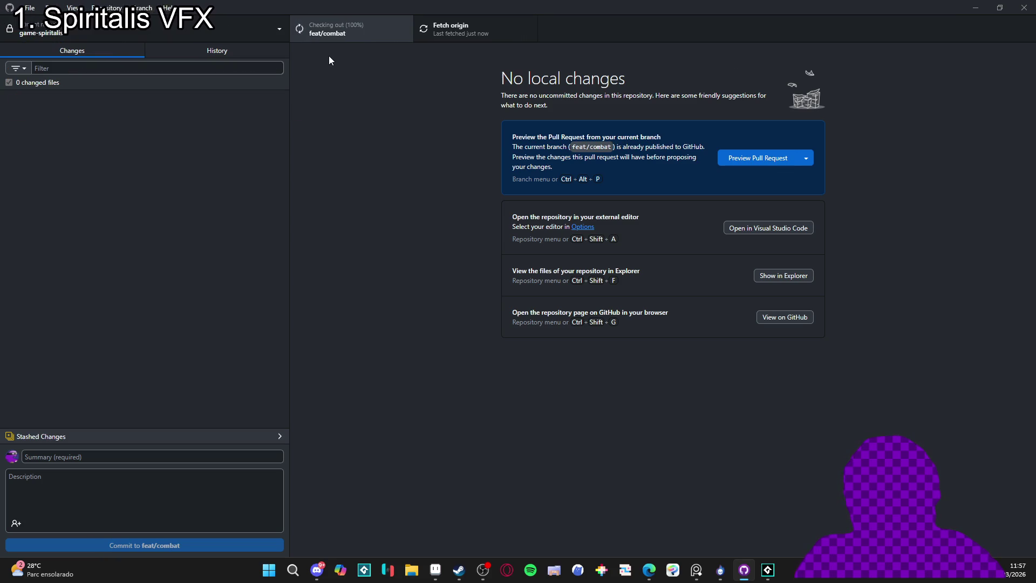
# - Check feat/combat's history, then restore its 94 stashed changes and go back to GameMaker
pyautogui.click(251, 57)
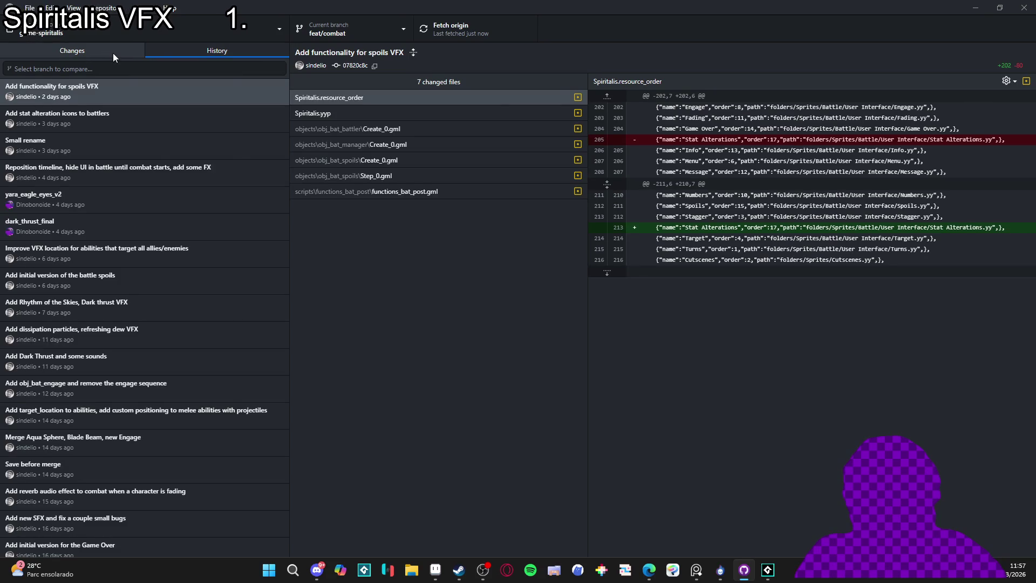
pyautogui.click(112, 52)
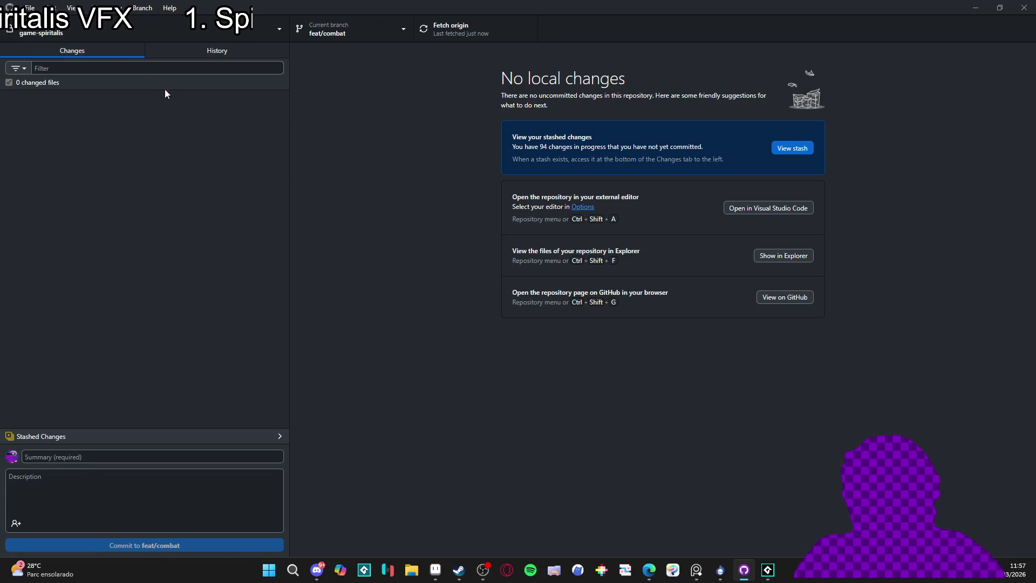
pyautogui.click(114, 438)
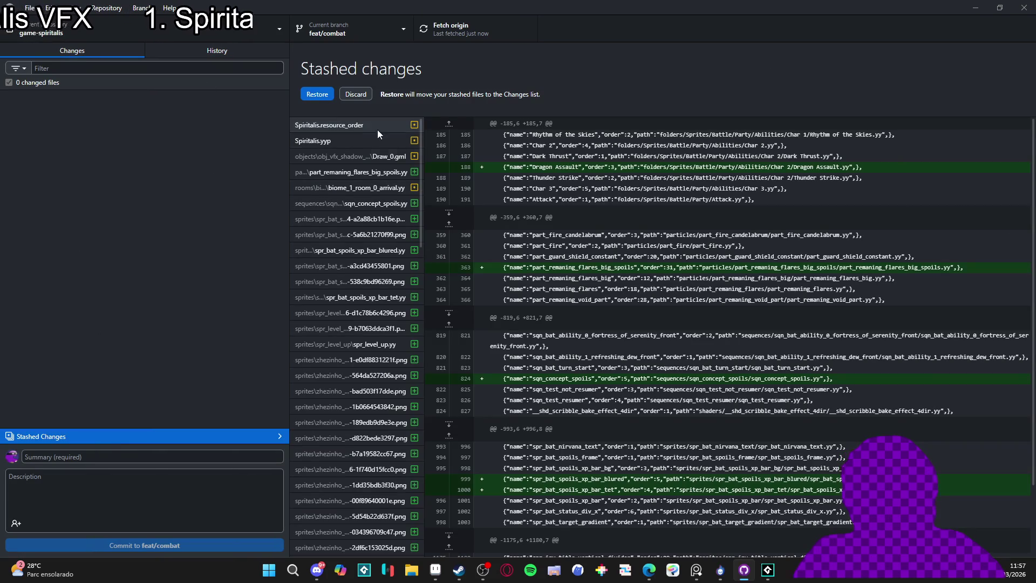
pyautogui.click(316, 94)
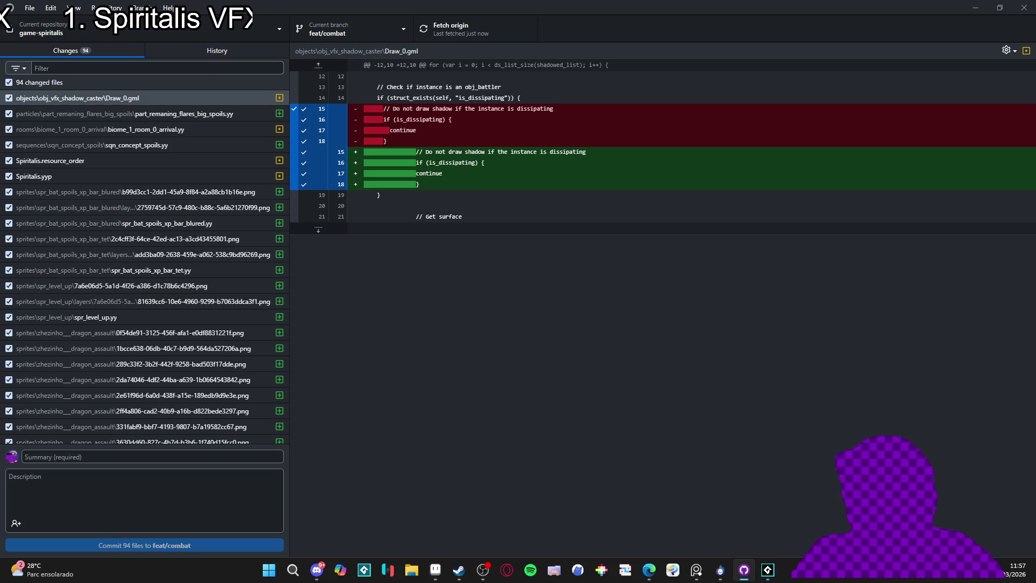
pyautogui.hotkey('alt', 'Tab')
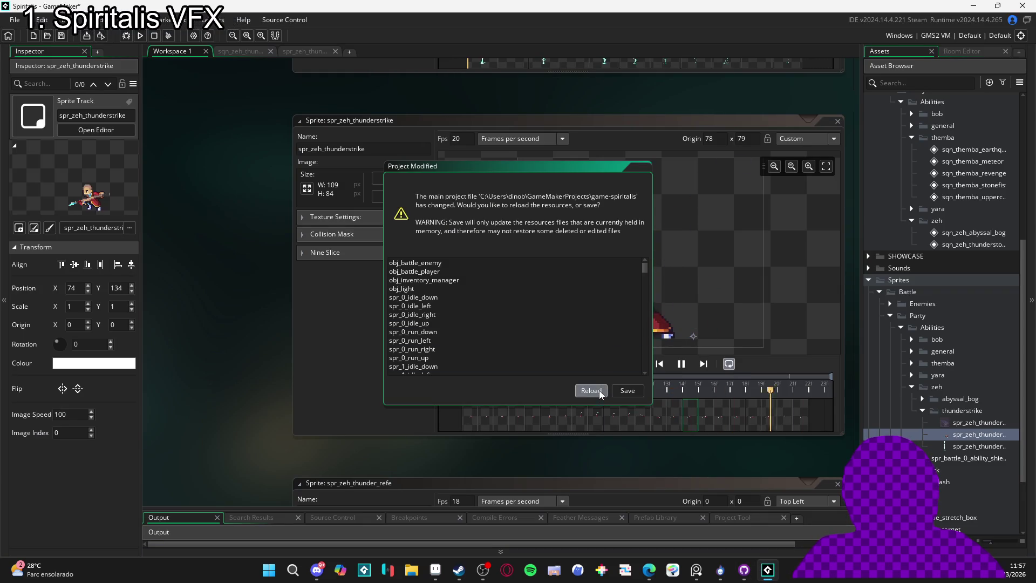
# - Reload the Spiritalis project with the feat/combat files and build and run it with F5
pyautogui.click(599, 391)
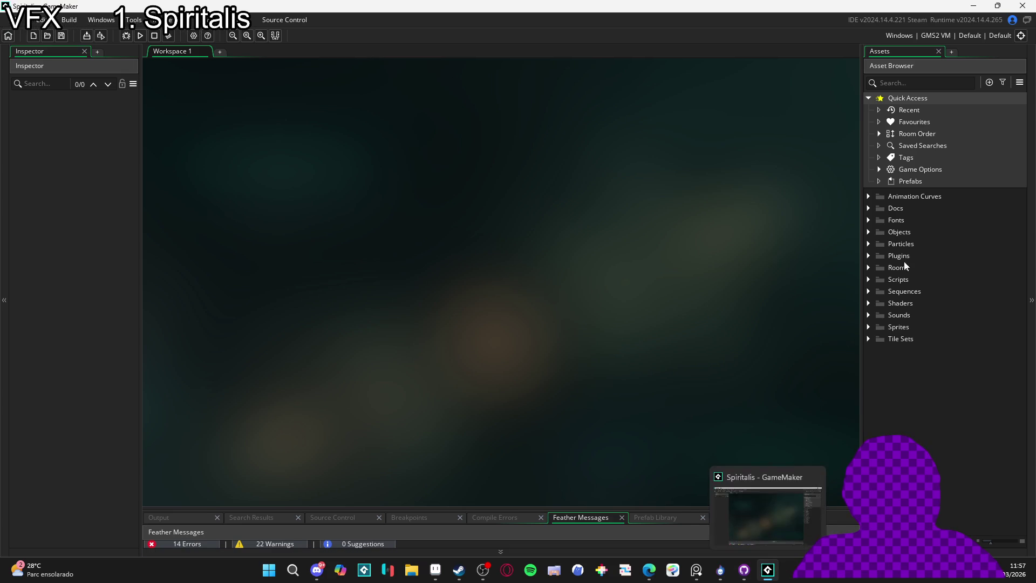
pyautogui.click(913, 221)
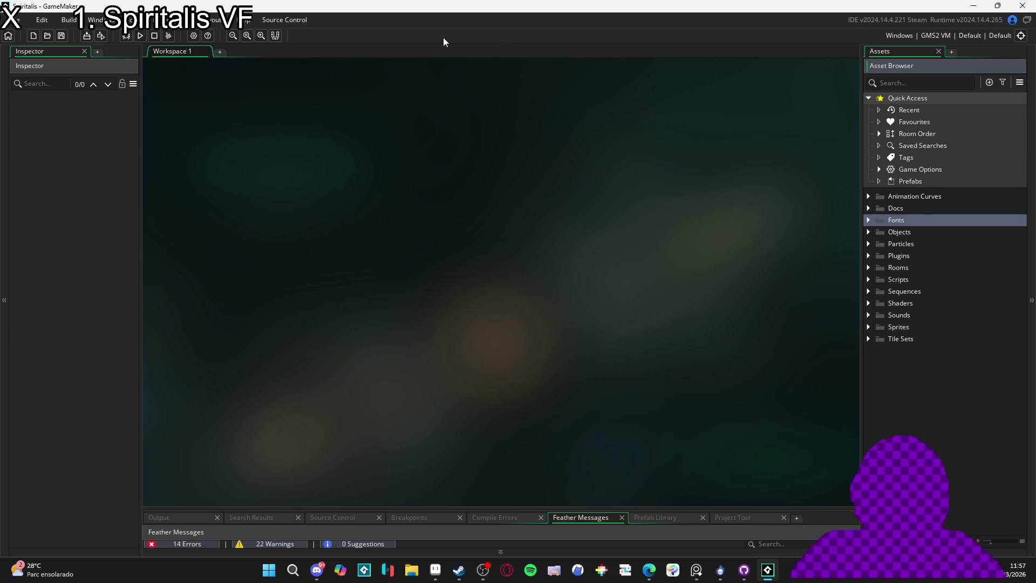
pyautogui.press('F5')
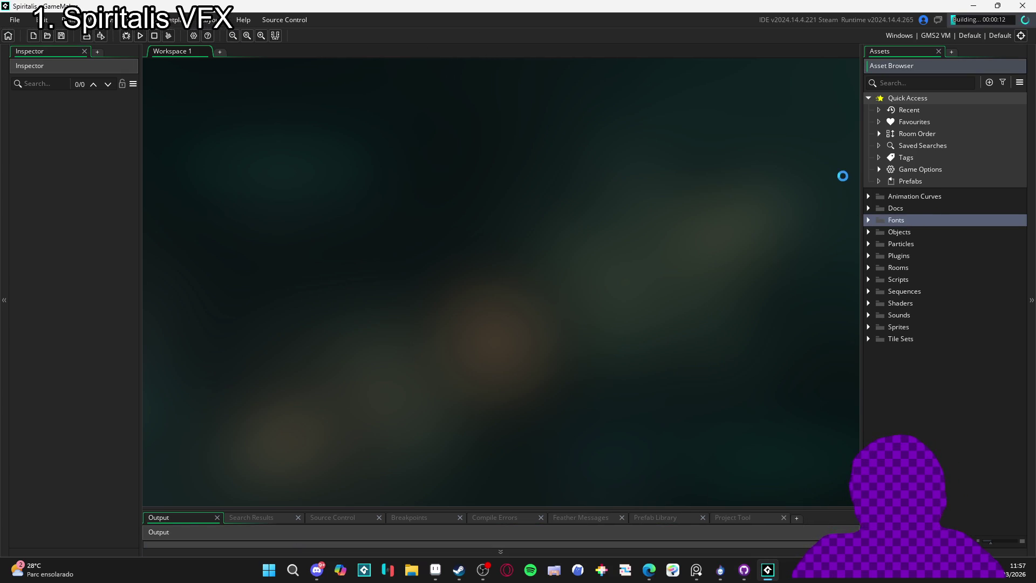